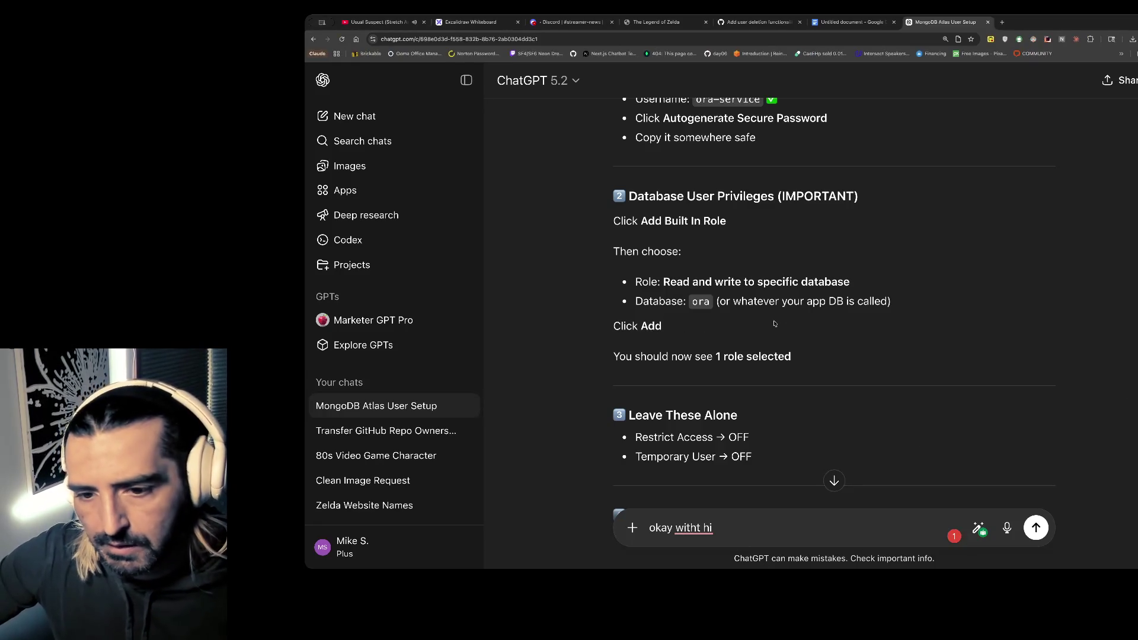
Step: Read ChatGPT's MongoDB user setup answer to the end, then return to the Untitled Google Doc
scroll(734, 314, "down", 2)
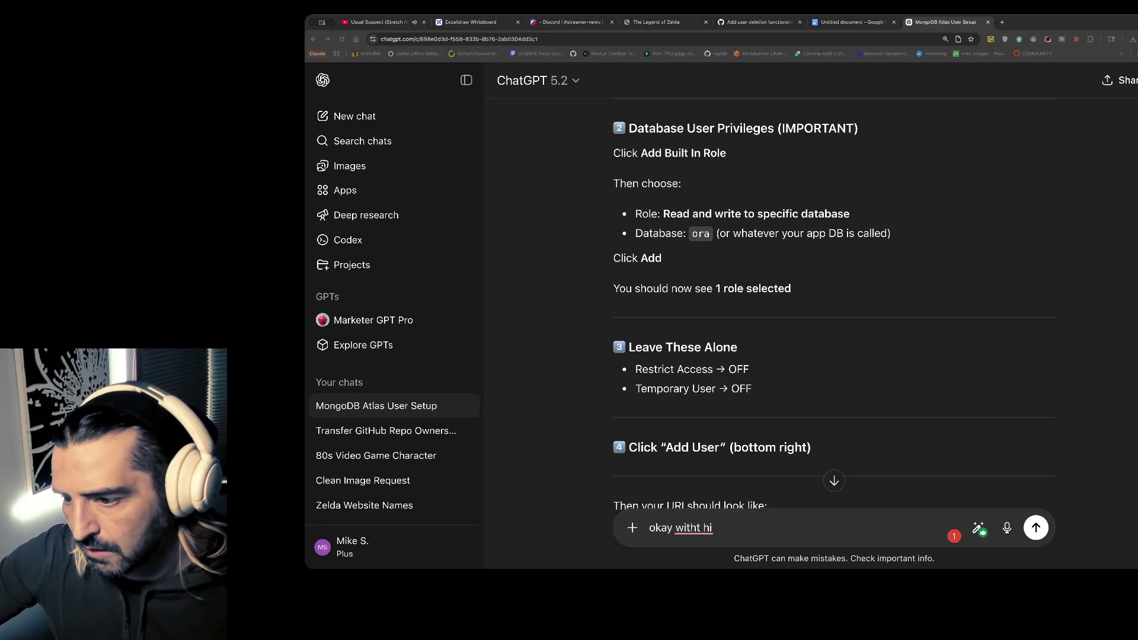
scroll(679, 373, "down", 2)
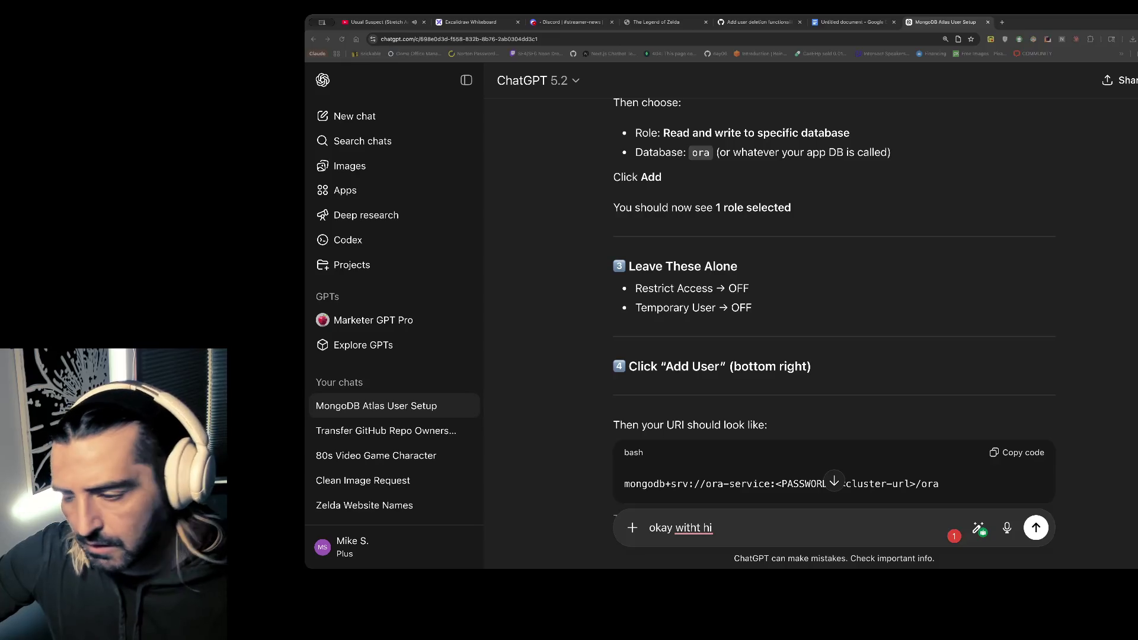
scroll(648, 326, "down", 3)
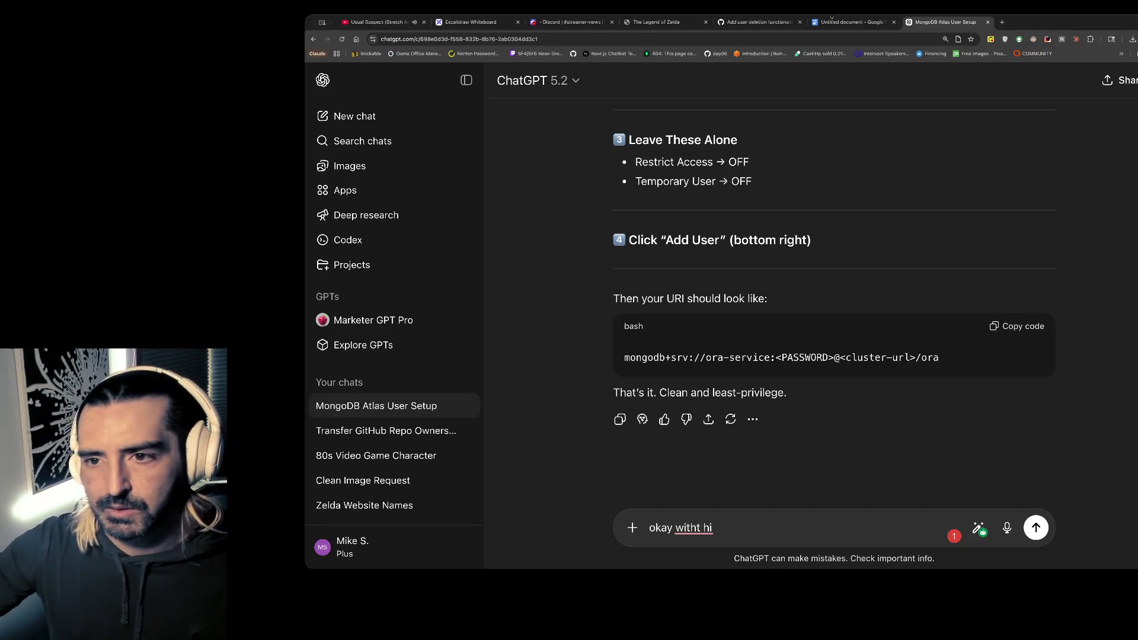
left_click(841, 22)
key("super+Tab")
Step: Append ' – test on staging' to the 'Cycle the mongodb uri' to-do bullet
left_click(724, 192)
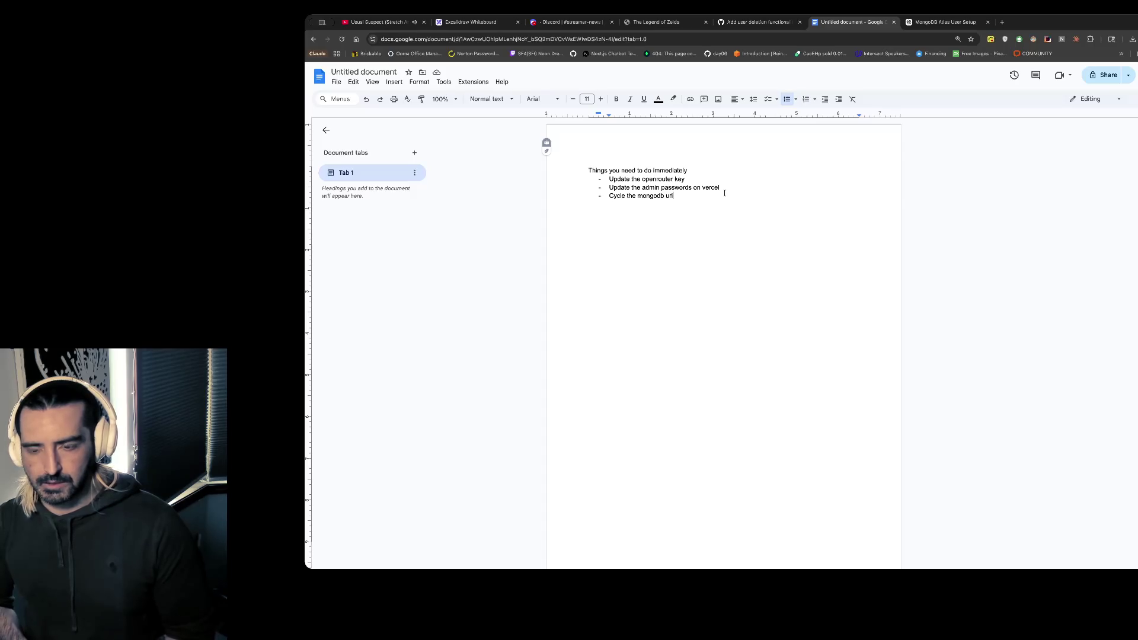
type("-")
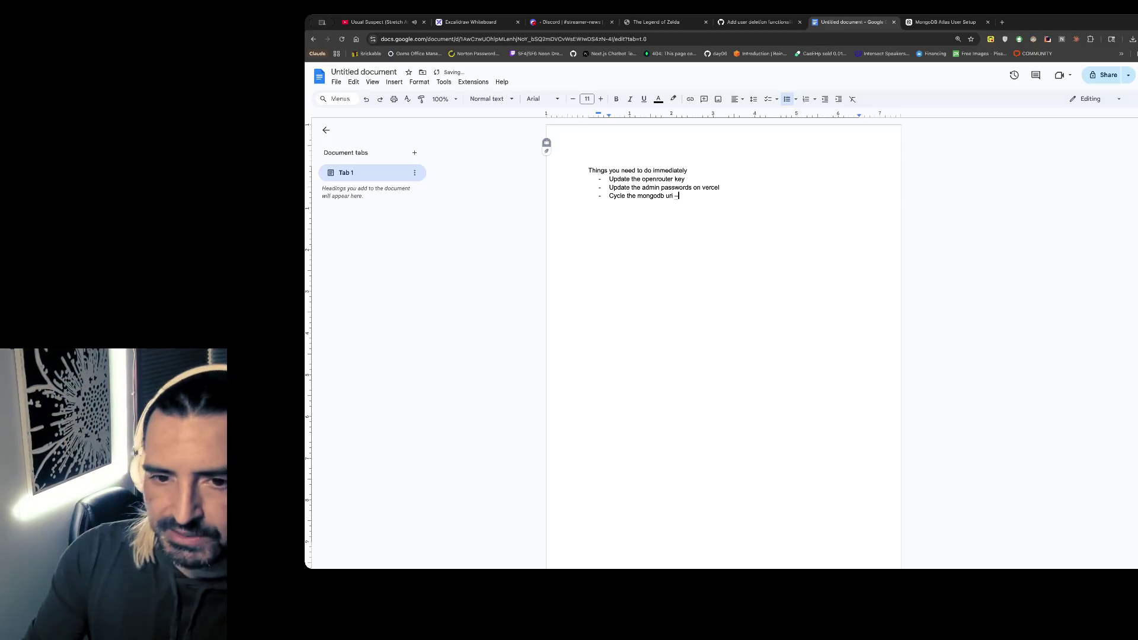
type("o")
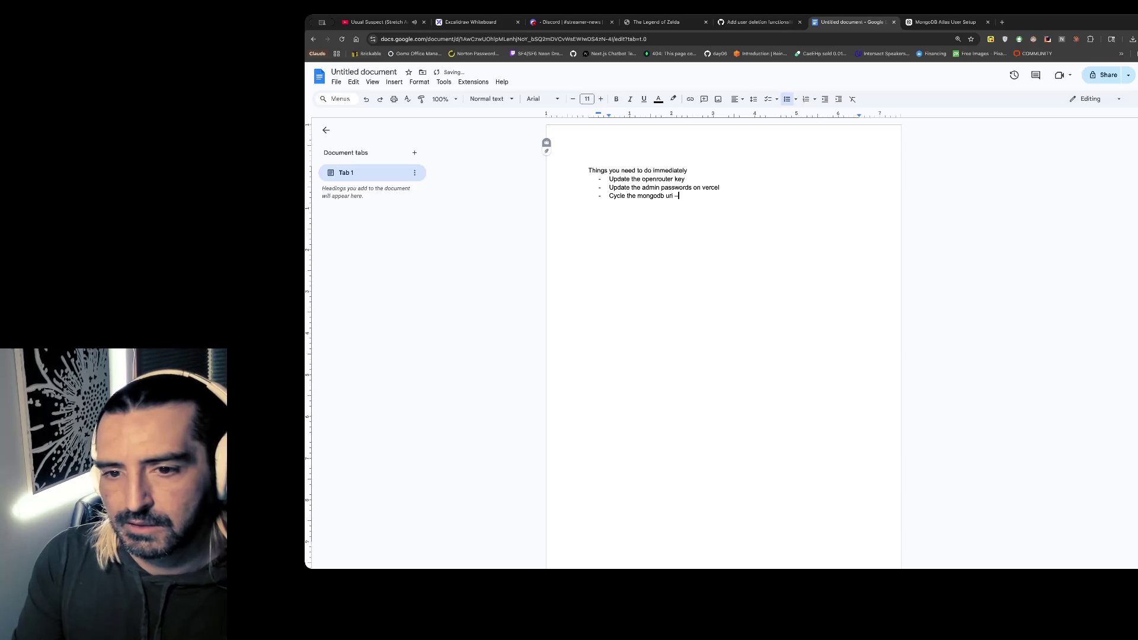
key("BackSpace")
type("test on staging")
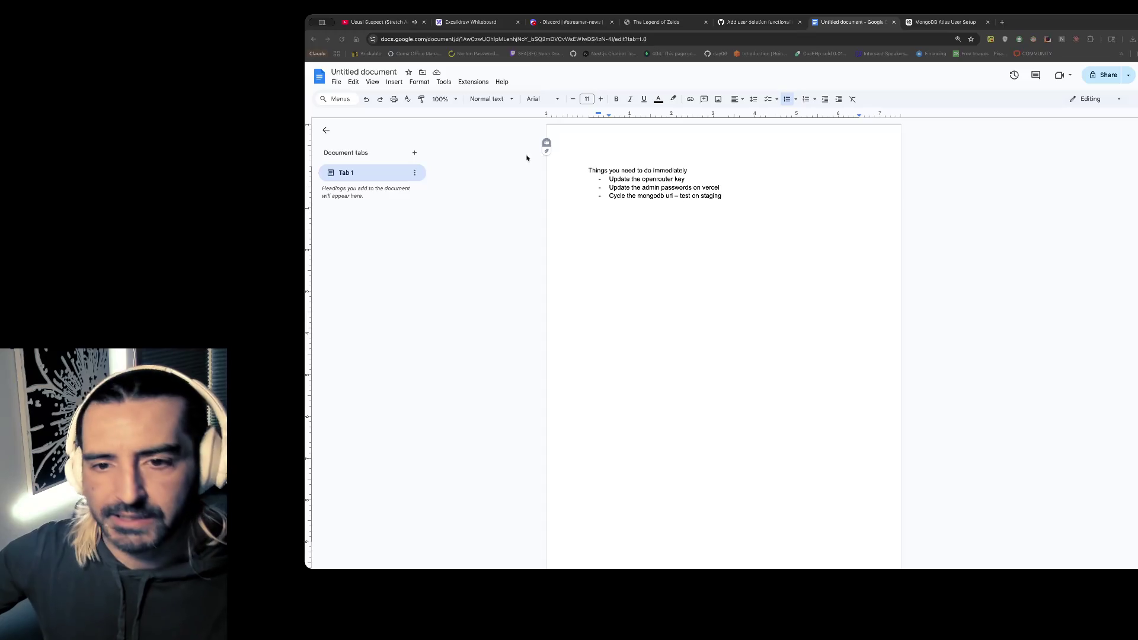
key("super+Tab")
left_click_drag(610, 170, 623, 240)
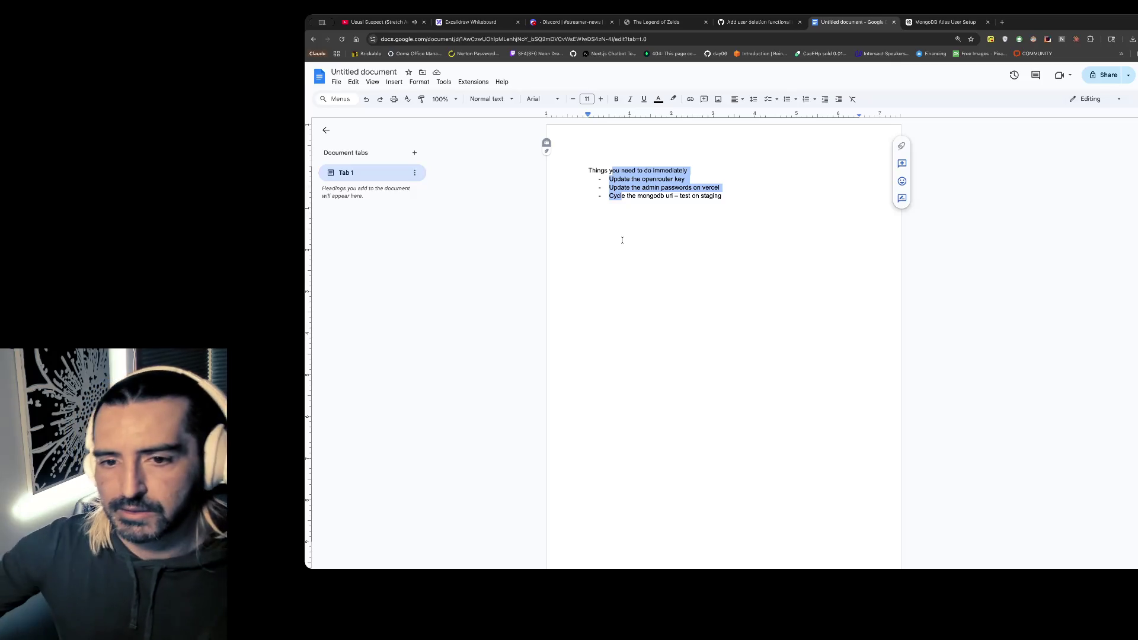
left_click(755, 205)
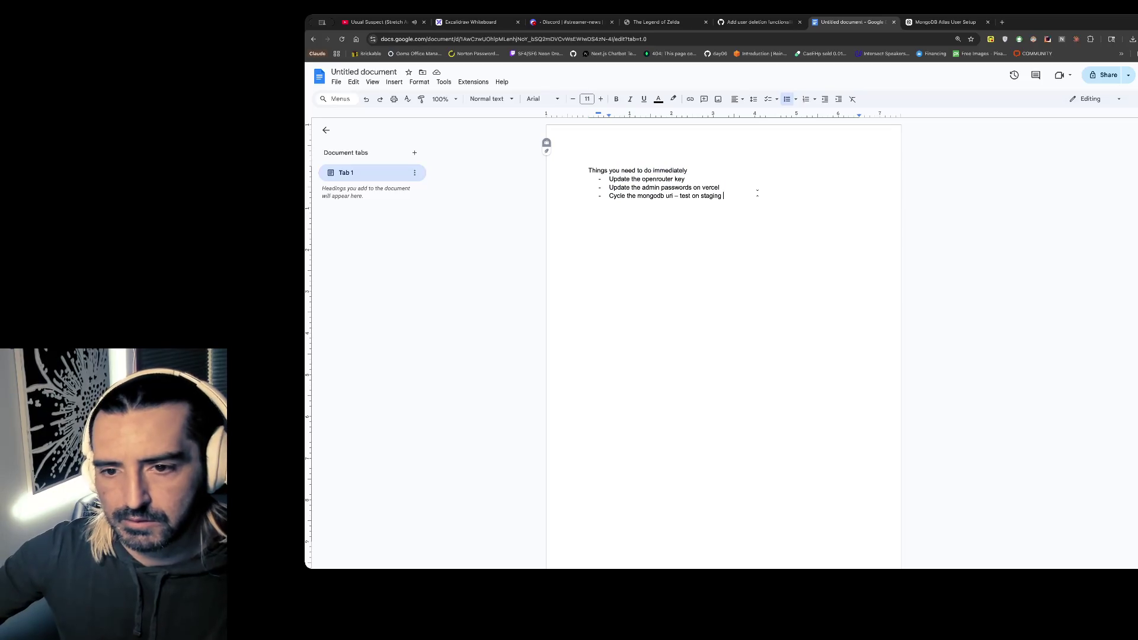
Step: Replace the staging note with a nested 'User' sub-bullet under 'Cycle the mongodb uri'
mouse_move(725, 196)
left_mouse_down()
mouse_move(655, 188)
mouse_move(676, 196)
left_mouse_up()
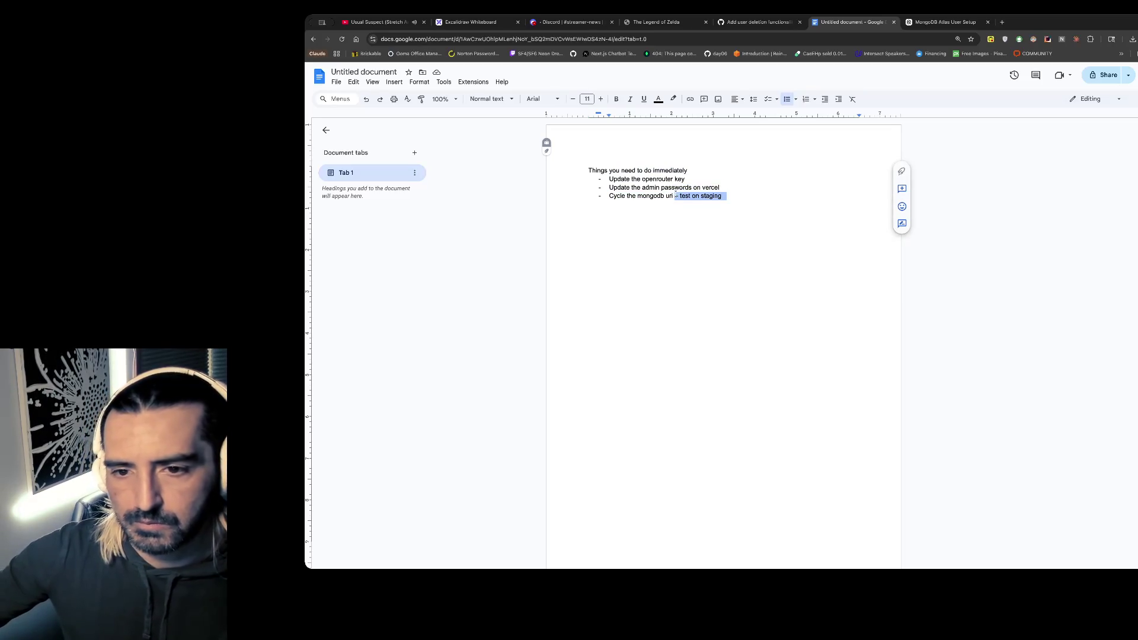
key("BackSpace")
key("Return")
key("BackSpace")
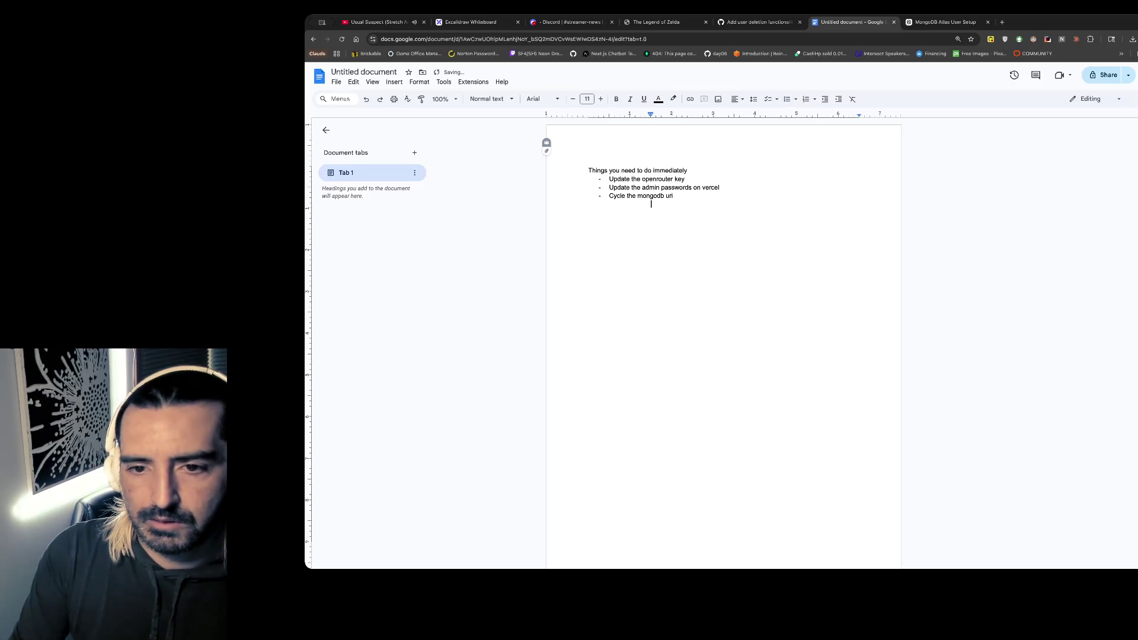
key("ctrl+z")
key("Tab")
type("user")
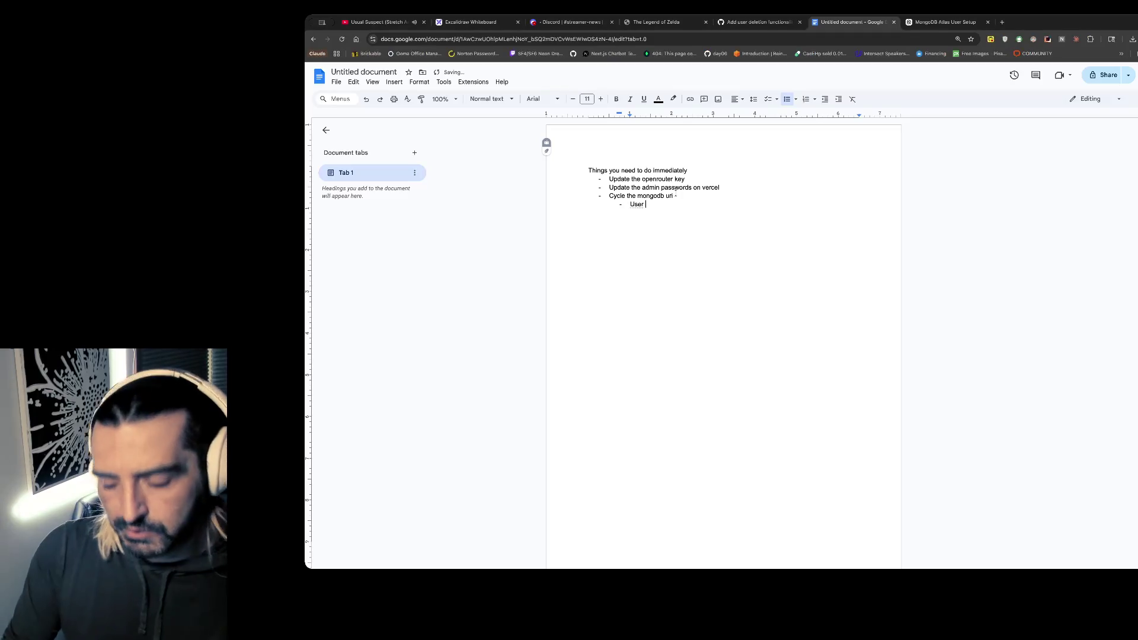
scroll(677, 189, "up", 3)
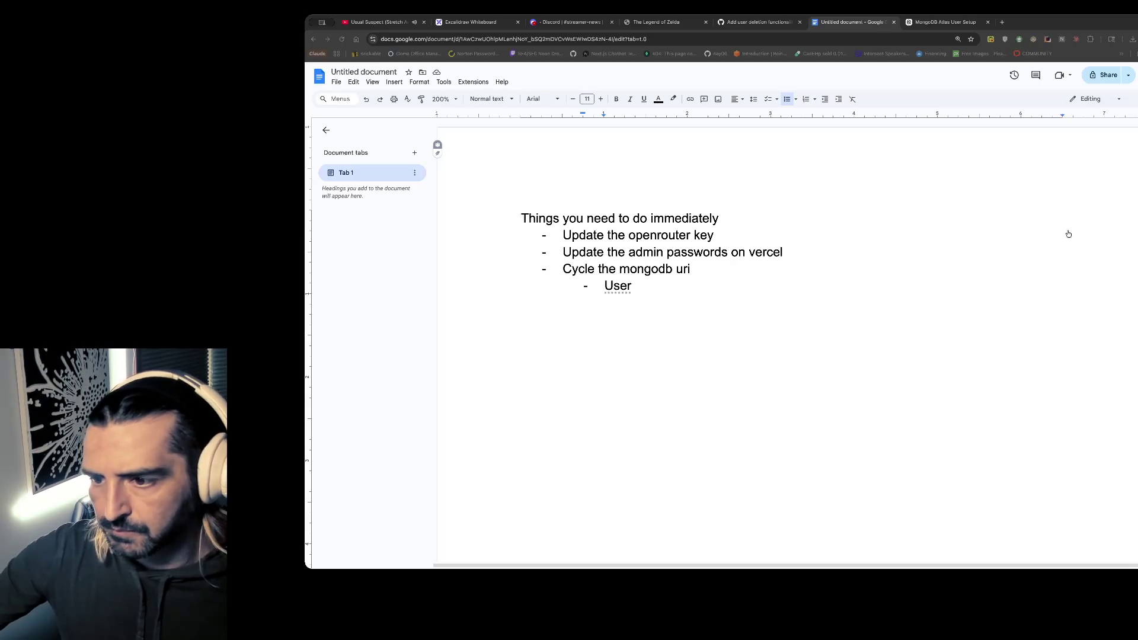
Step: Complete the User sub-bullet with the service username and '(pw in file)', then start a new line
left_click(910, 109)
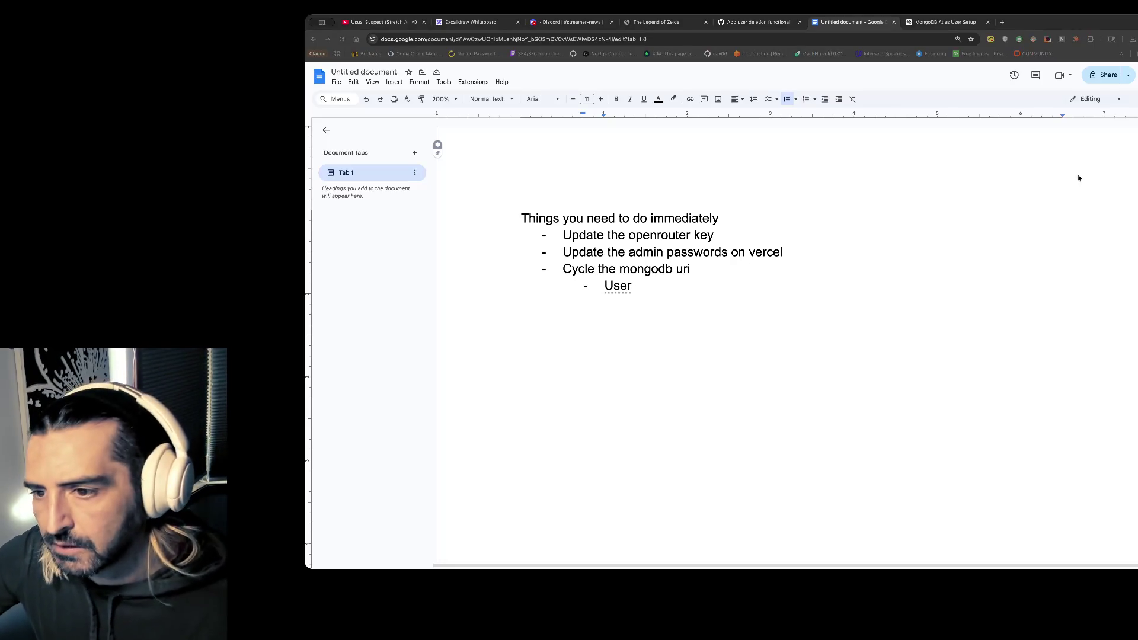
left_click(651, 293)
type("ora-service ")
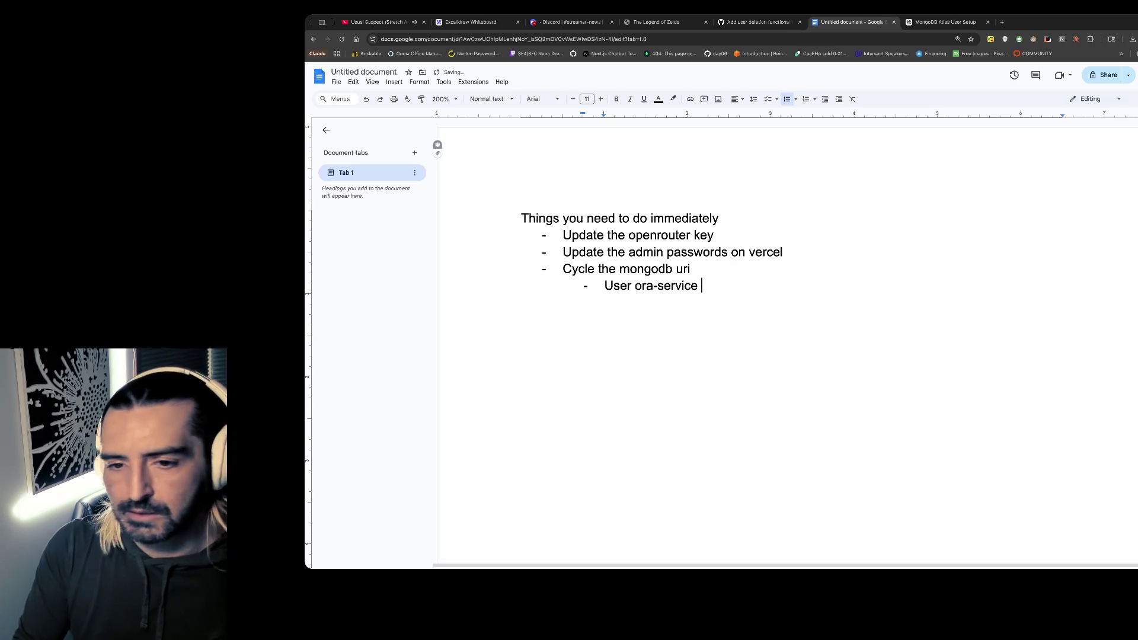
type("(passwor")
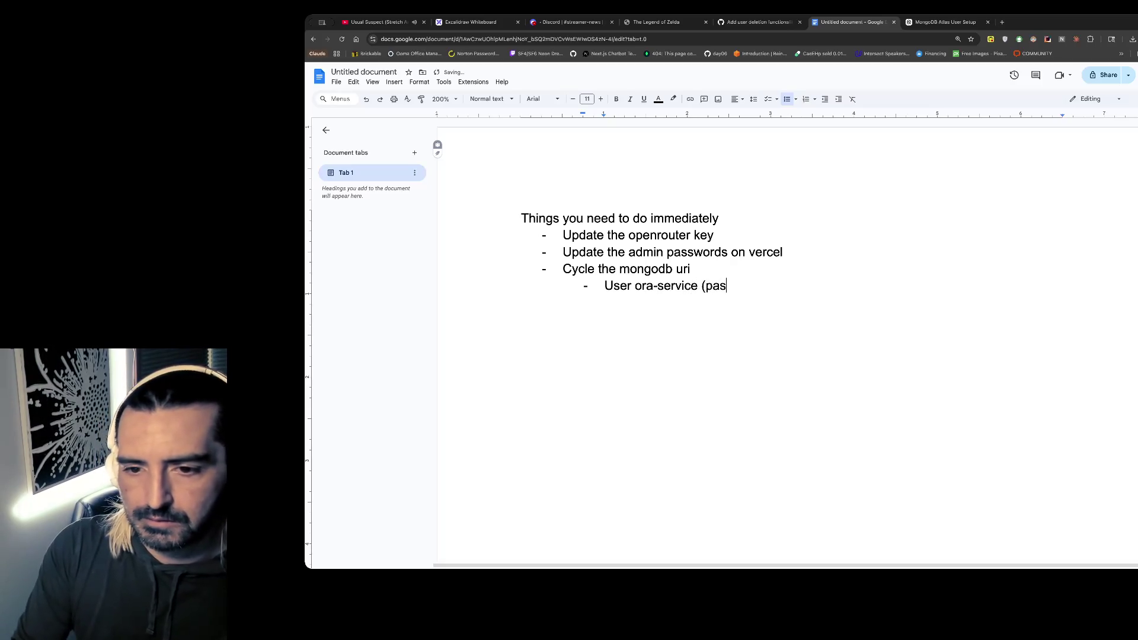
type("d")
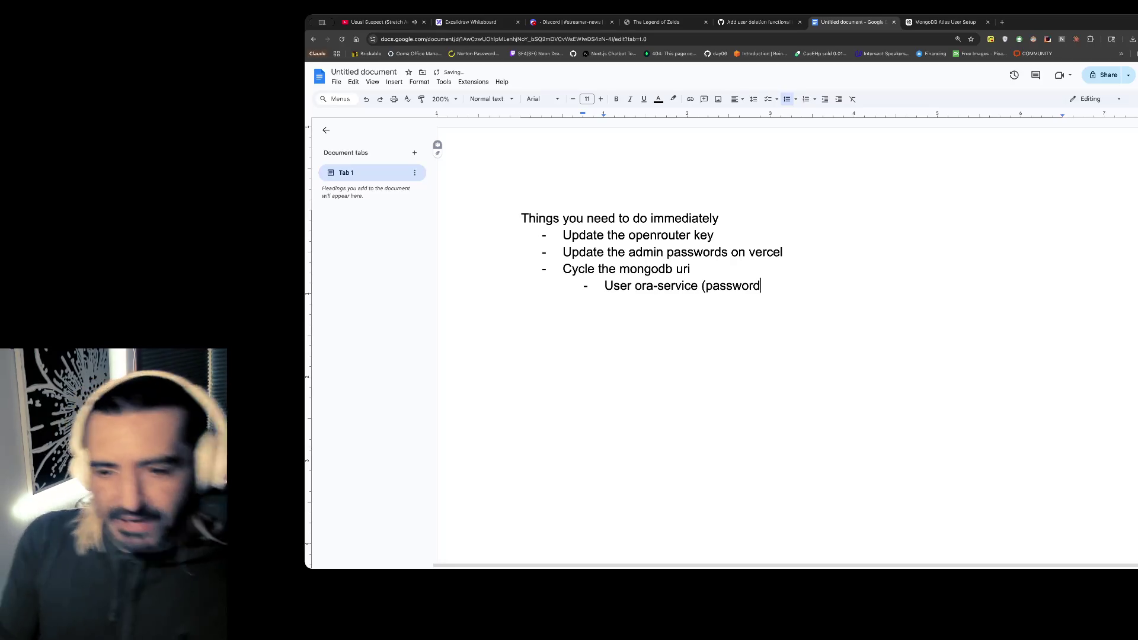
key("BackSpace")
key("BackSpace")
key("BackSpace")
type("w in file)")
key("Return")
key("Return")
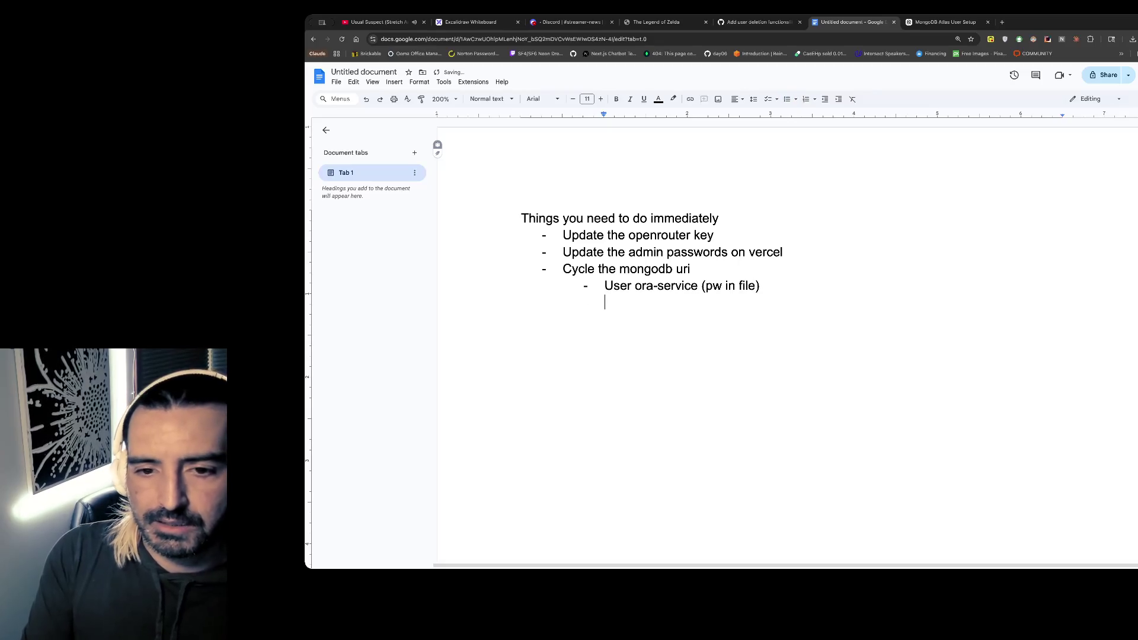
Step: Add the heading 'Things you need to when you have over 500 users' with an indented line below
type("Things you t")
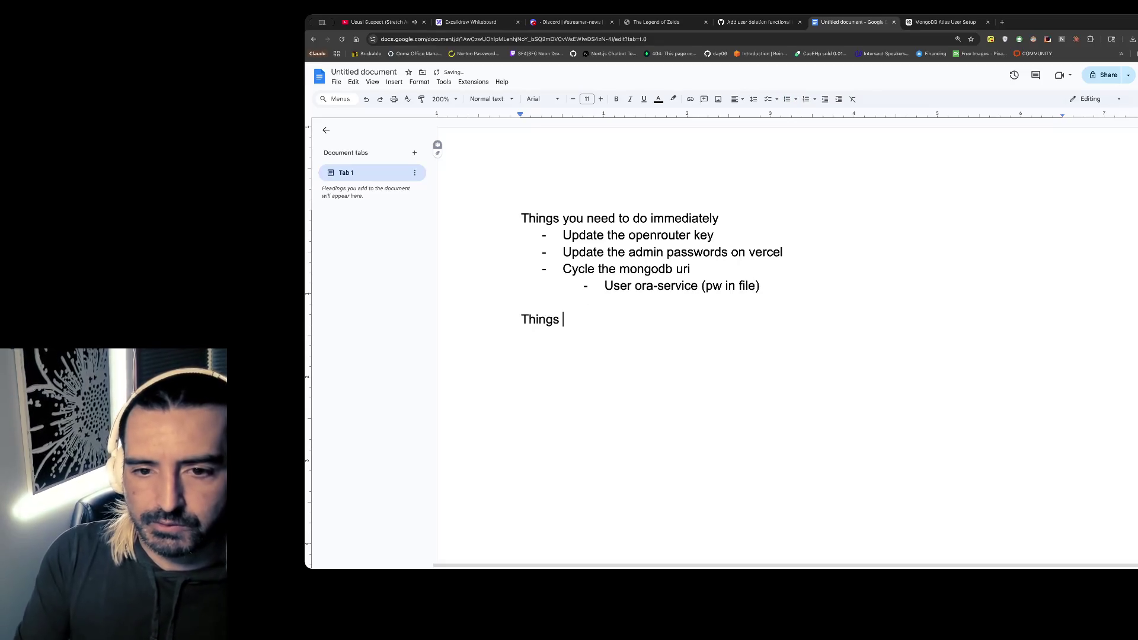
key("BackSpace")
type("need to ")
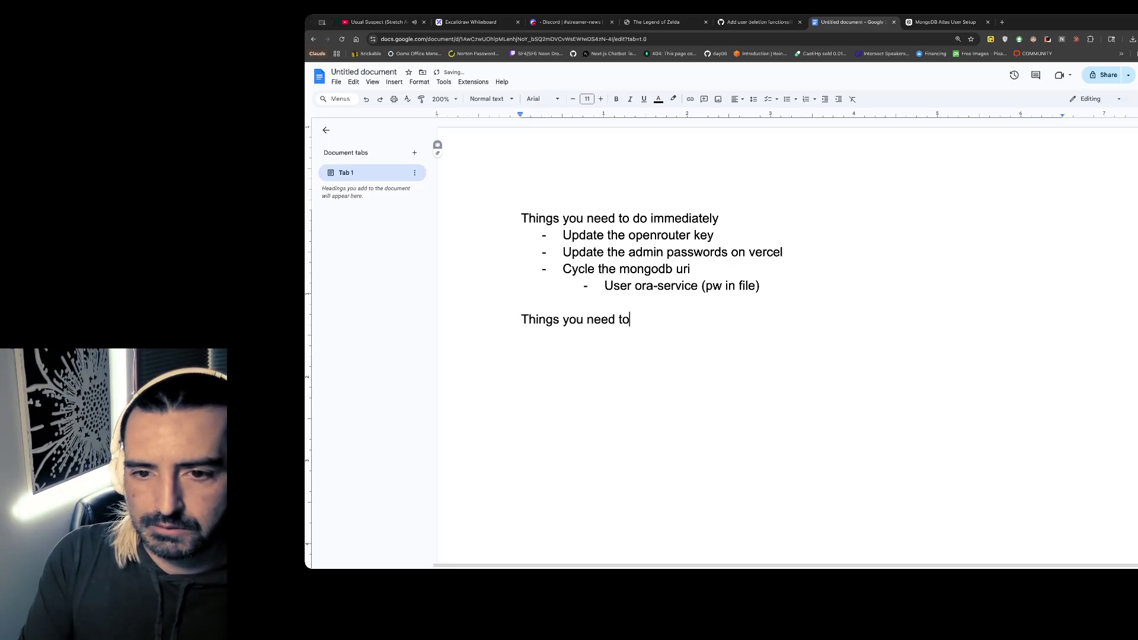
type("when you have ov")
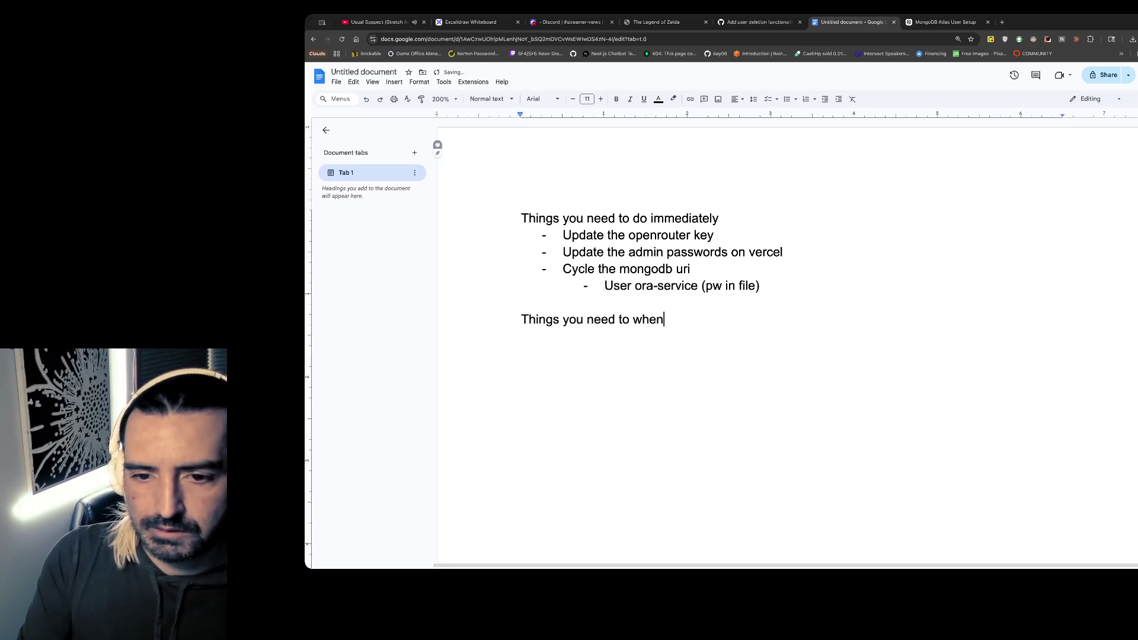
type("er 500 users")
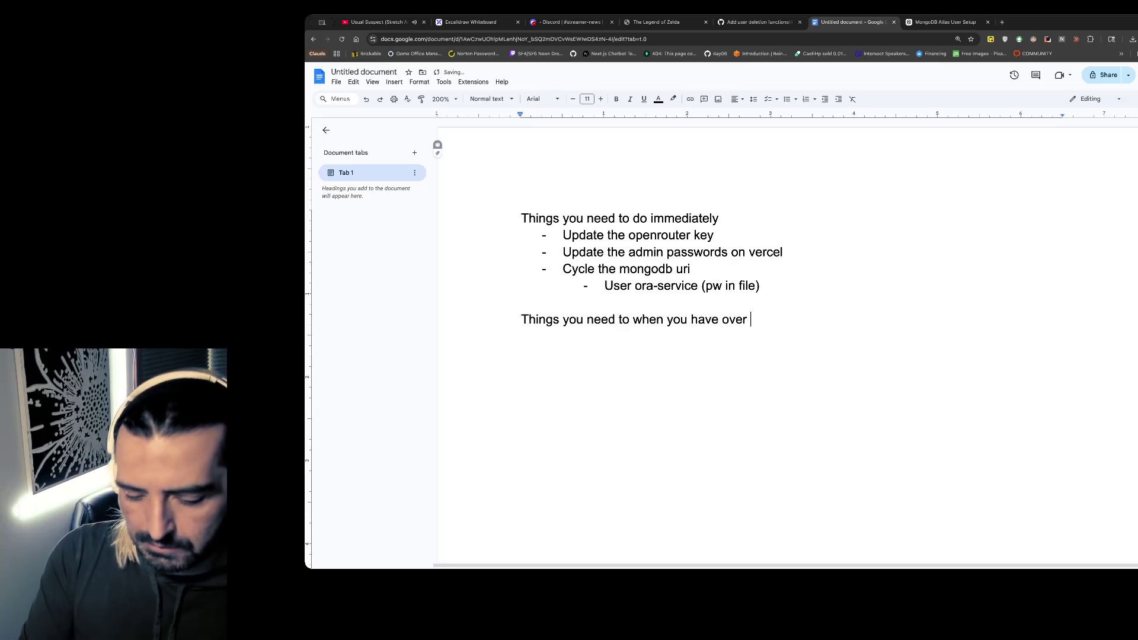
key("Return")
key("Tab")
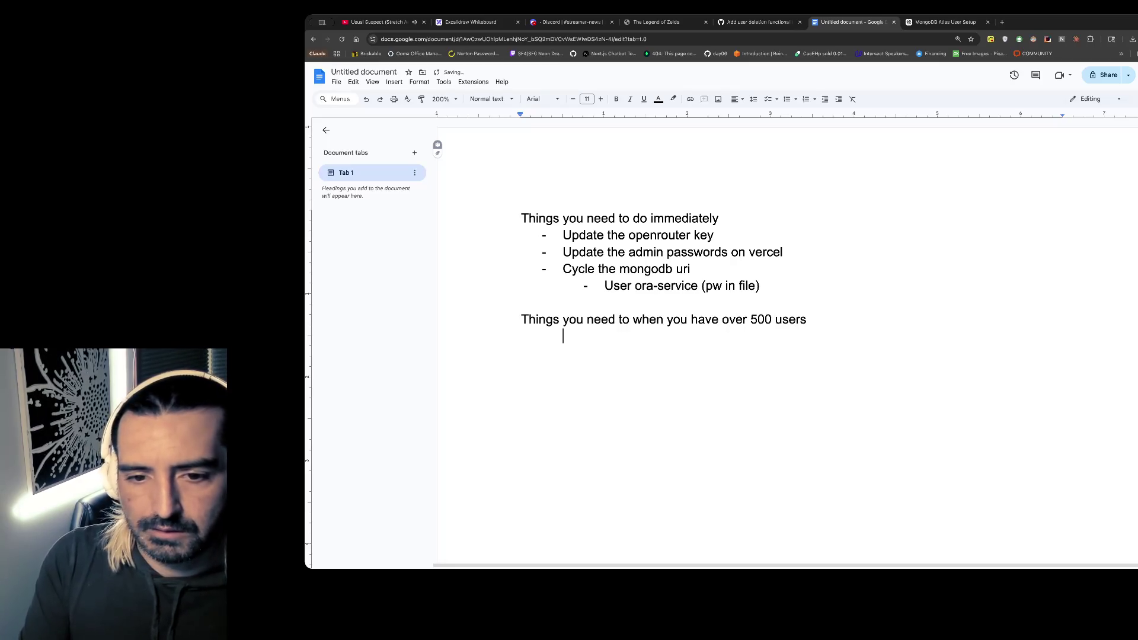
type("-")
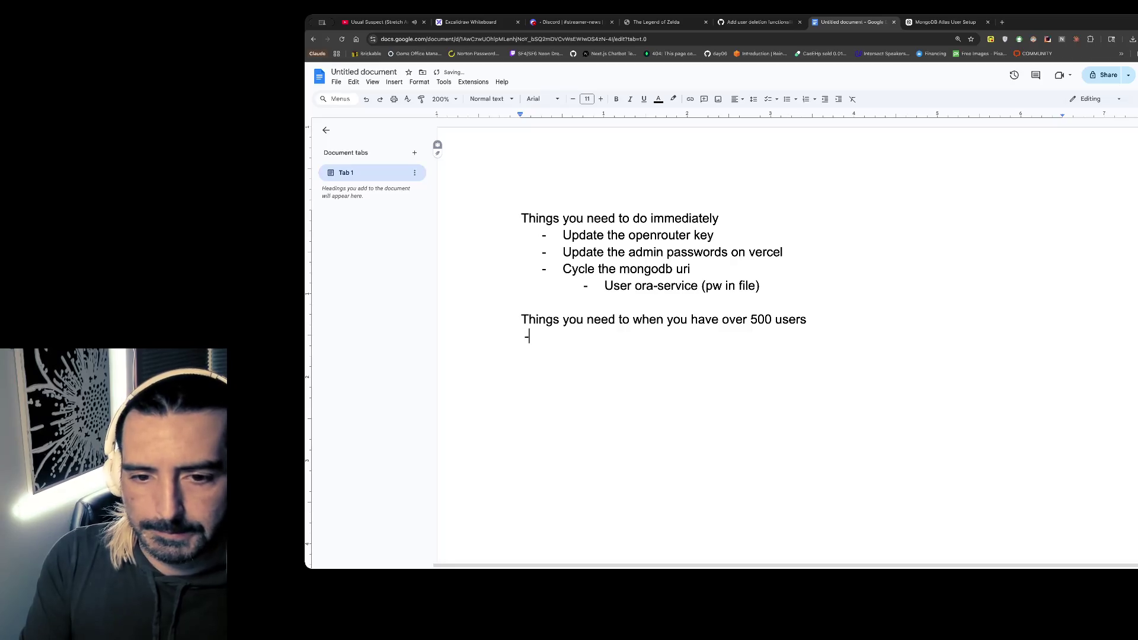
key("BackSpace")
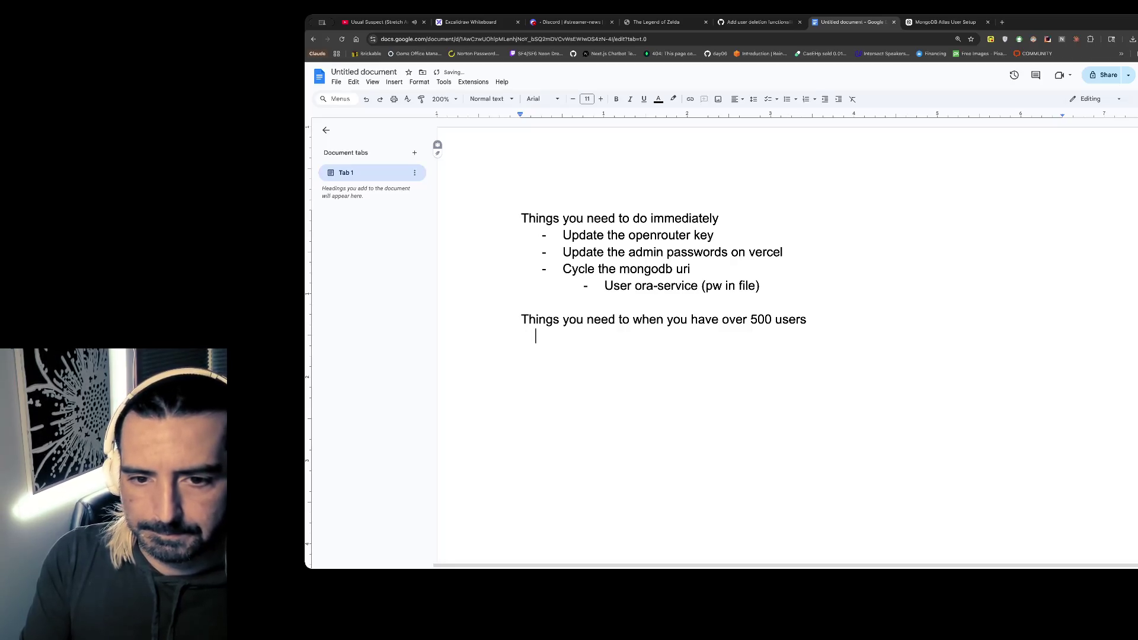
type("-")
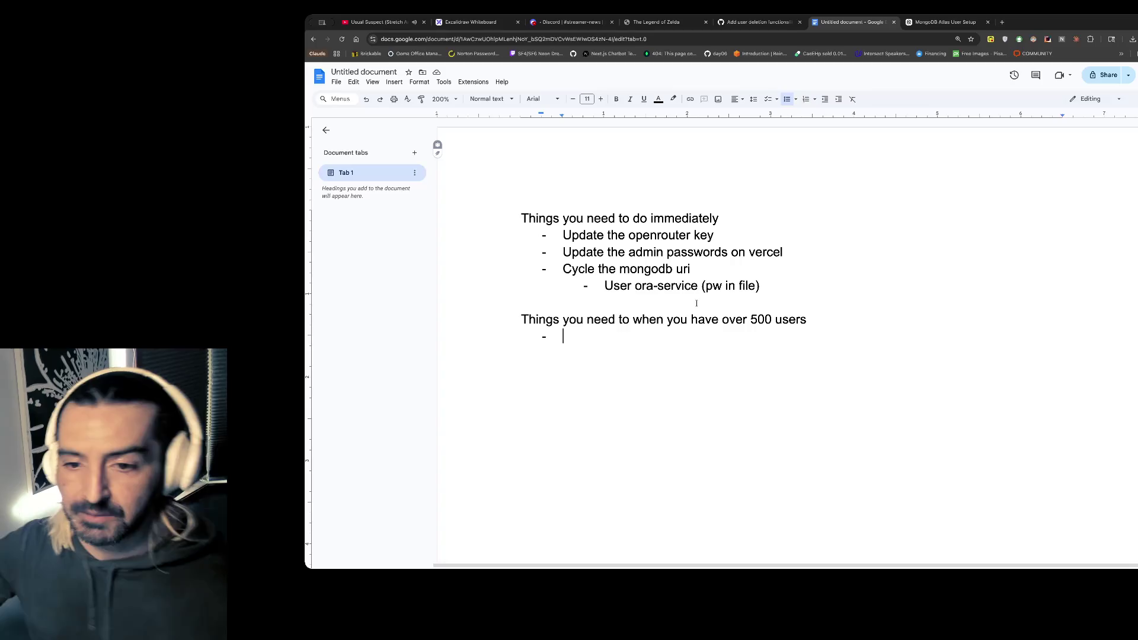
Step: Insert a 'Test on staging first' sub-bullet and begin 'Fly.io scales' under the 500-users heading
left_click(691, 269)
key("Return")
key("Tab")
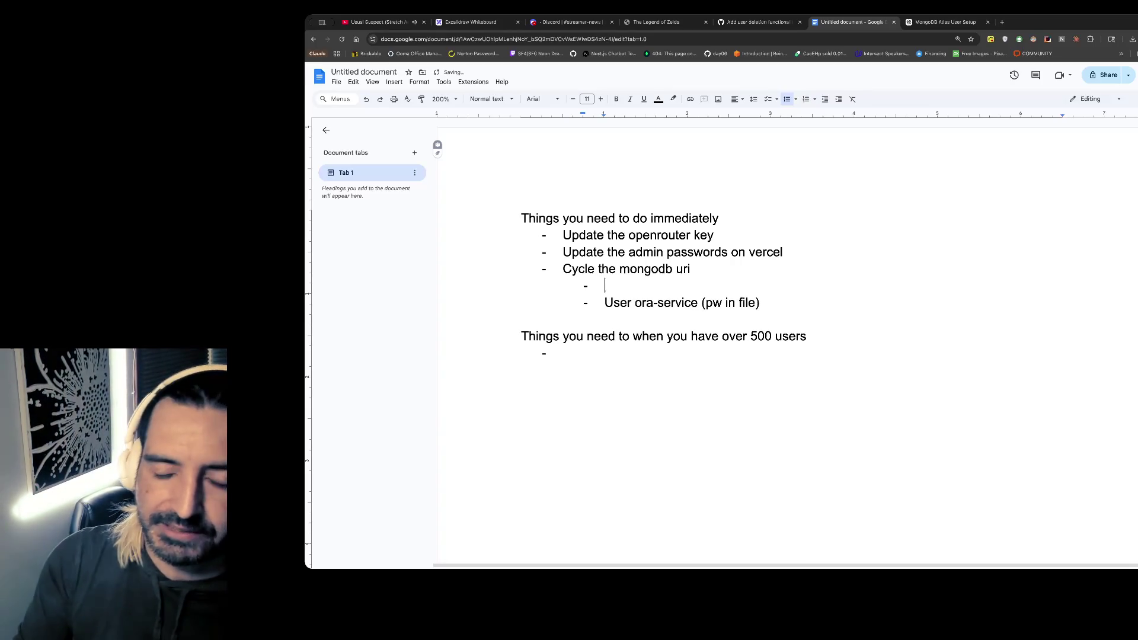
type("Test on stagin")
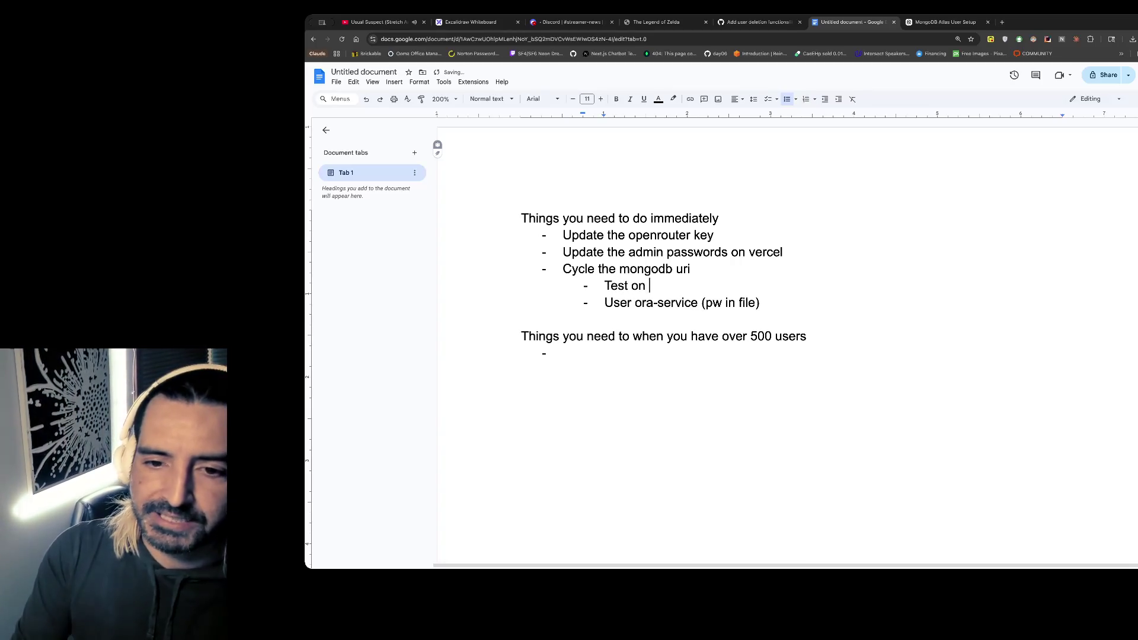
type("g first")
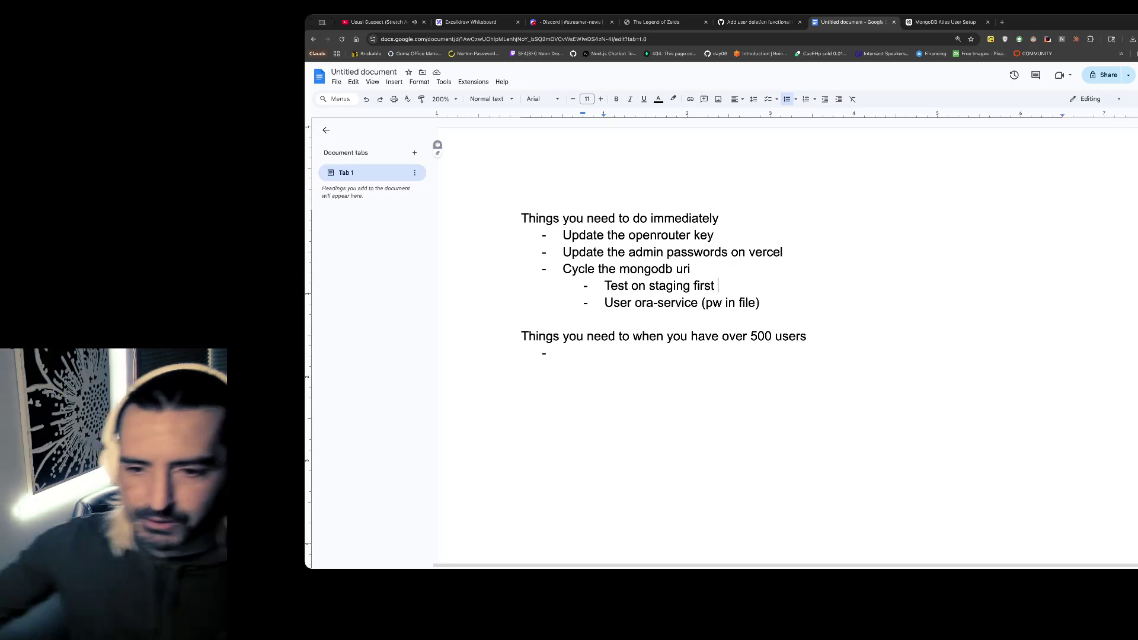
left_click(627, 363)
type("Fly.io scales")
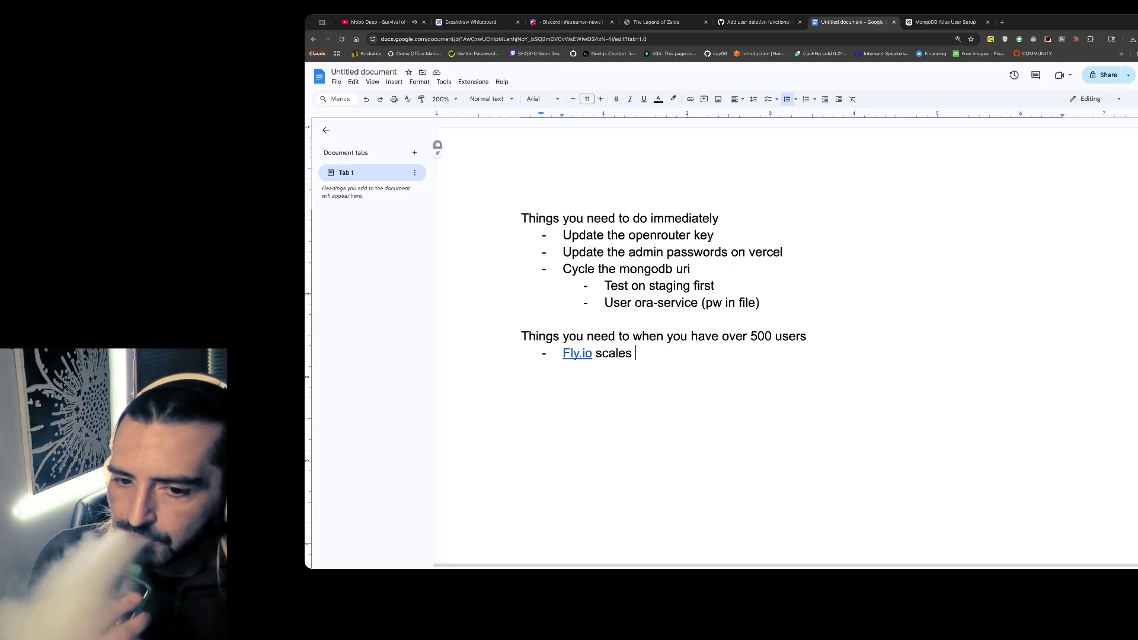
Step: Extend the Fly.io bullet to read 'Fly.io scales with machines, right now there'
type("with machiens")
key("BackSpace")
key("BackSpace")
key("BackSpace")
type("nes, right now the")
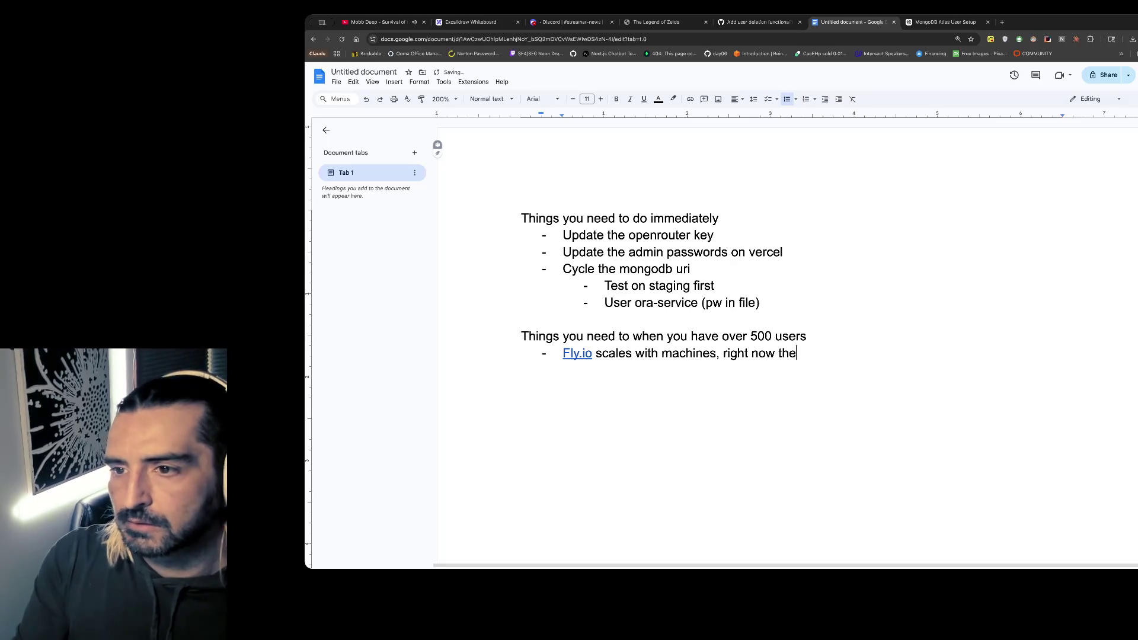
type("re")
left_click(1034, 39)
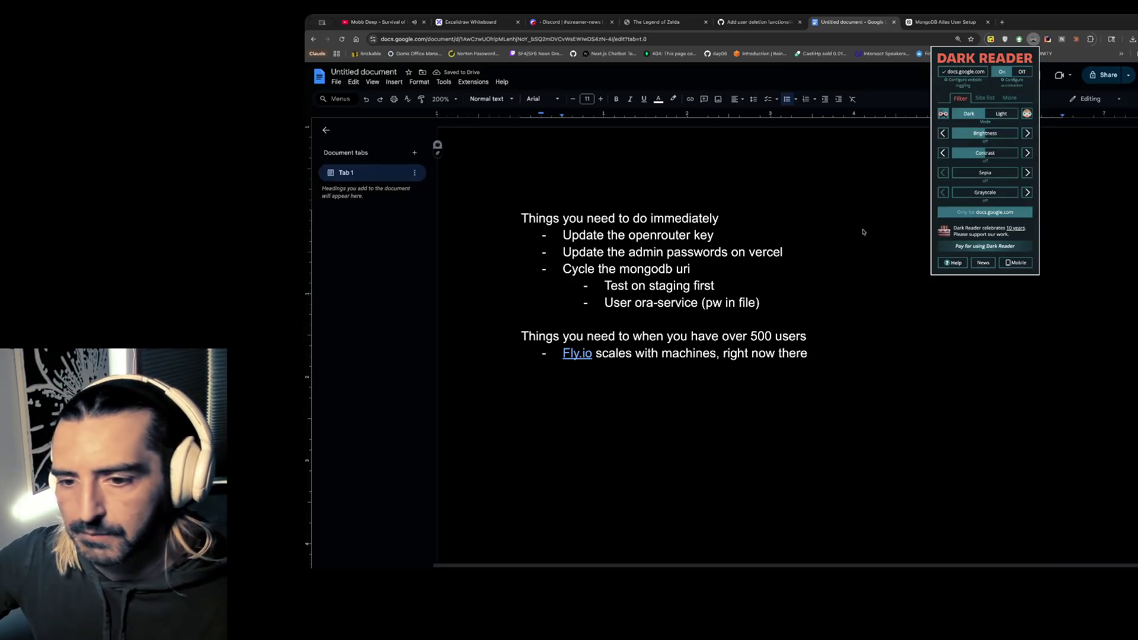
Step: Turn on dark mode and finish the Fly.io bullet with 'is 1 machine on staging, 1 machine in prod'
left_click(771, 392)
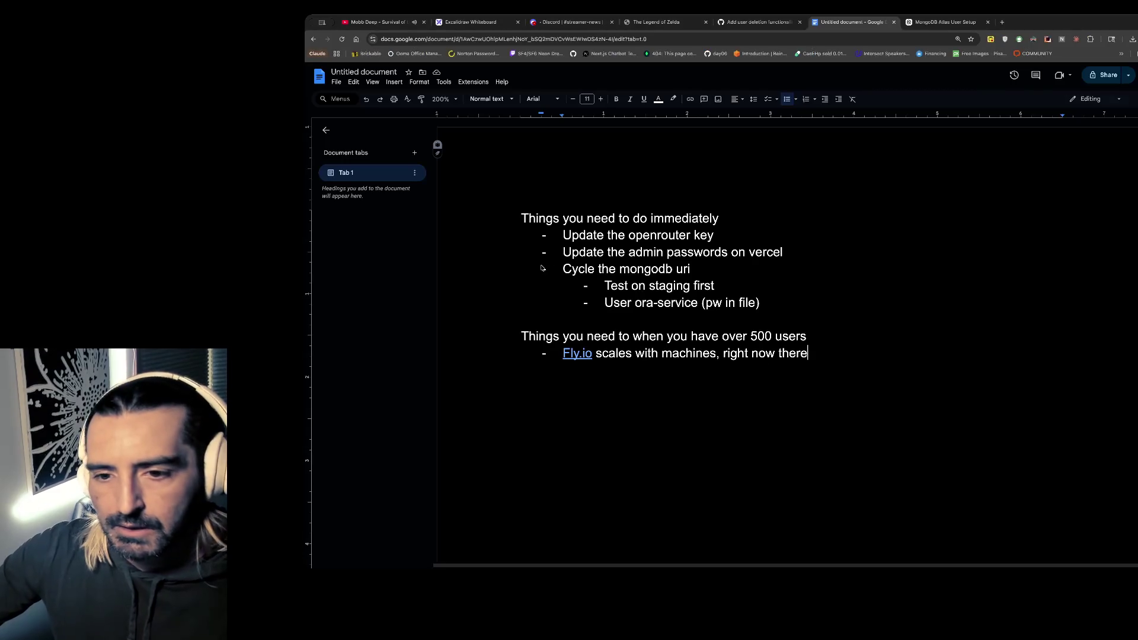
type("are")
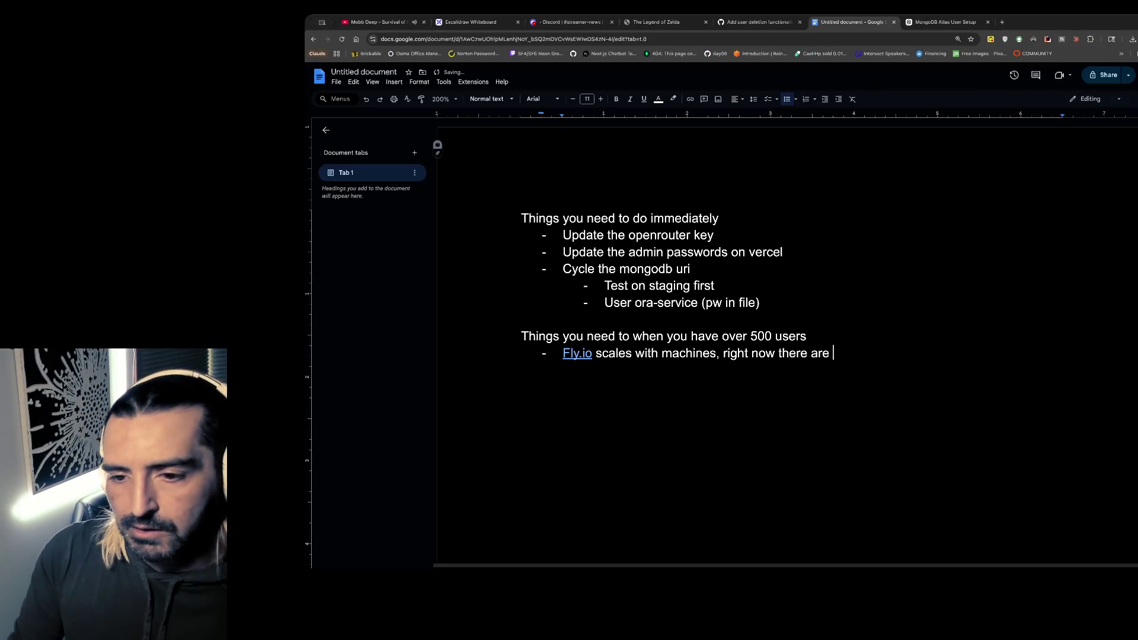
key("BackSpace")
key("BackSpace")
key("BackSpace")
type("is 1 machine on staging")
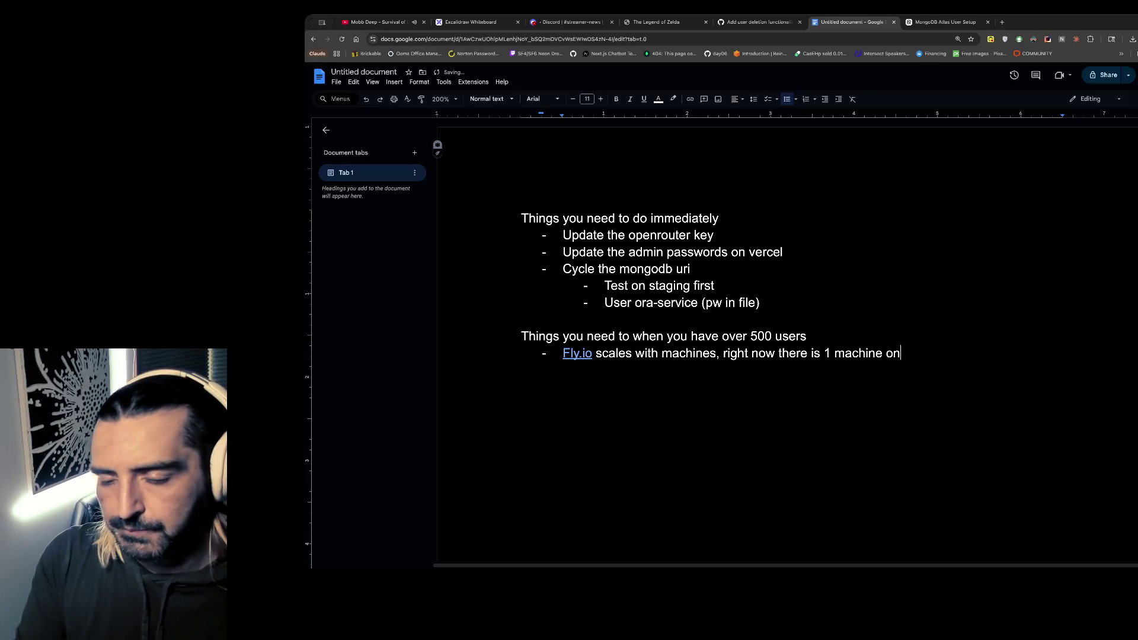
key("BackSpace")
type(", 1 machine i")
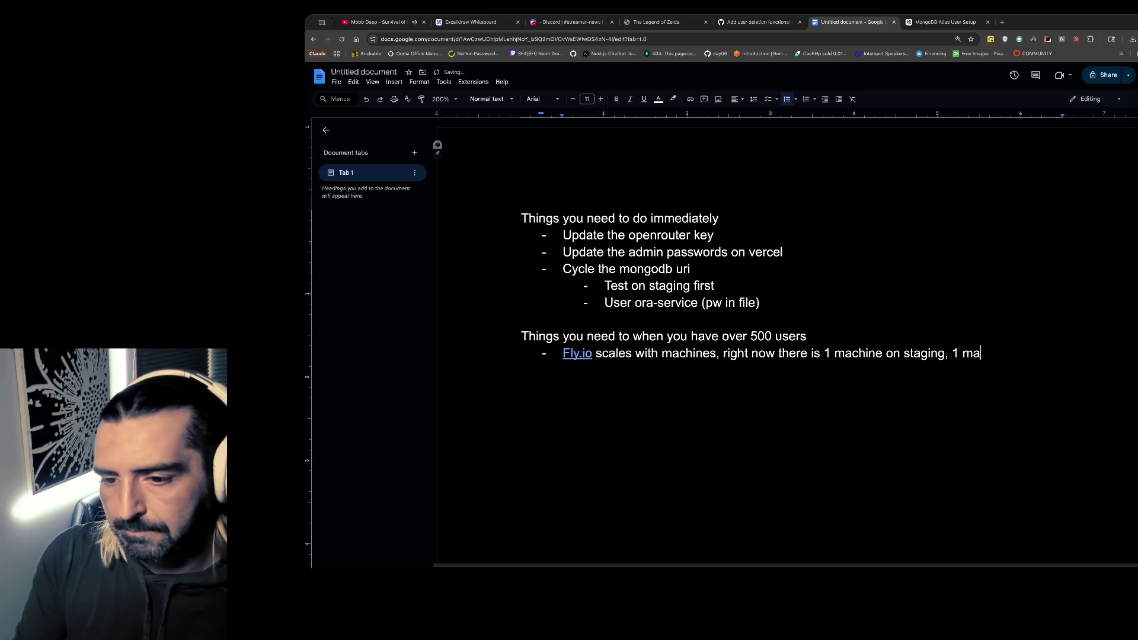
type("n prod")
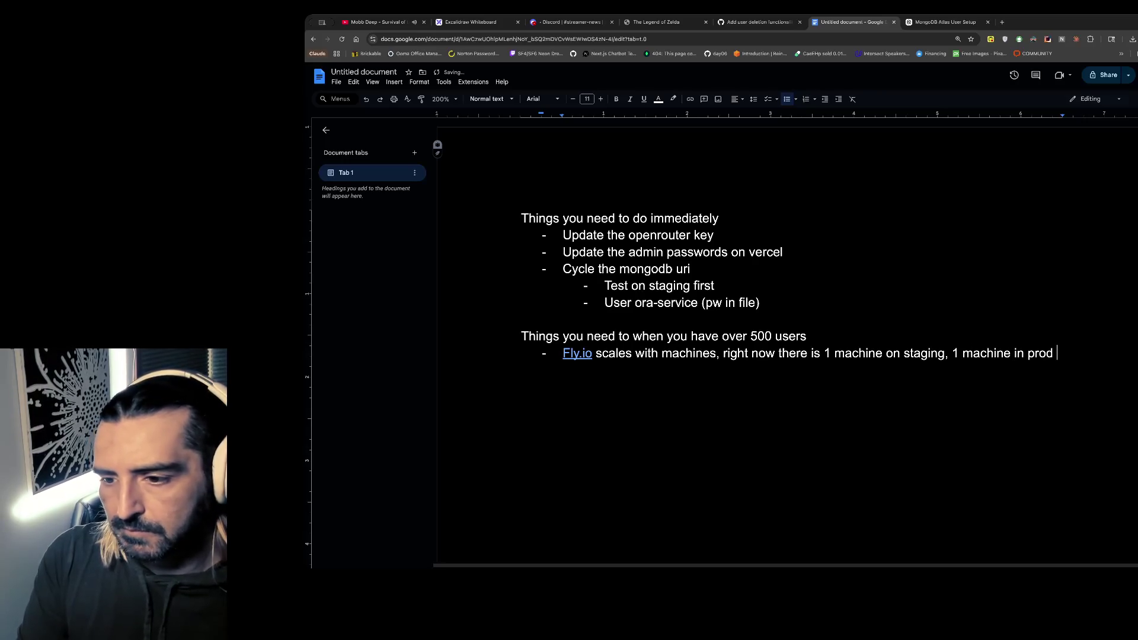
key("Return")
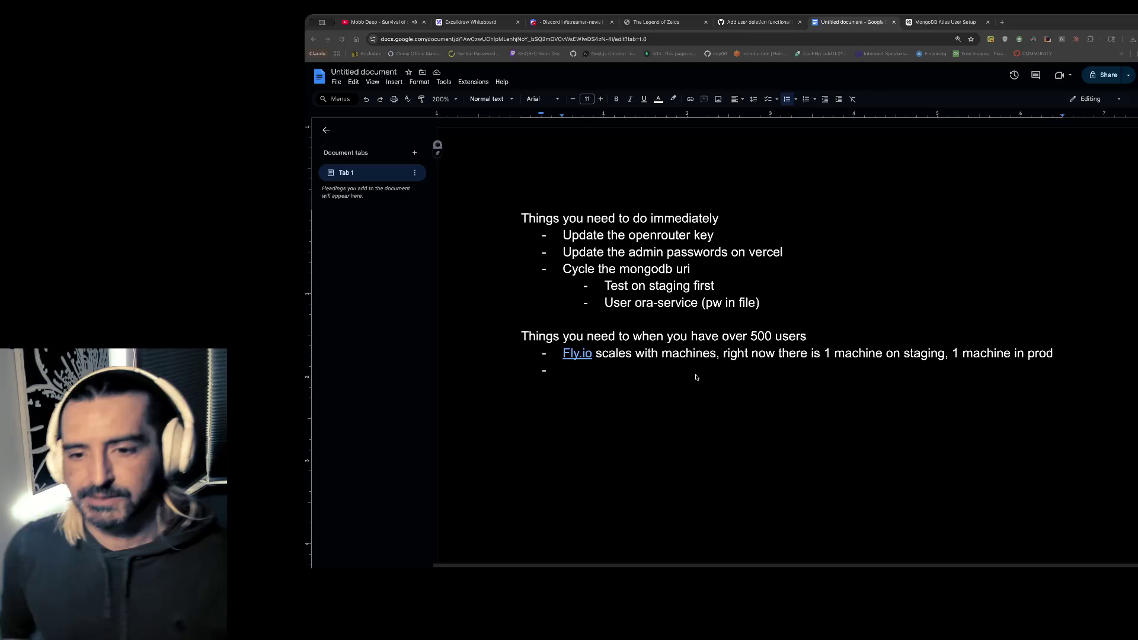
left_click(546, 364)
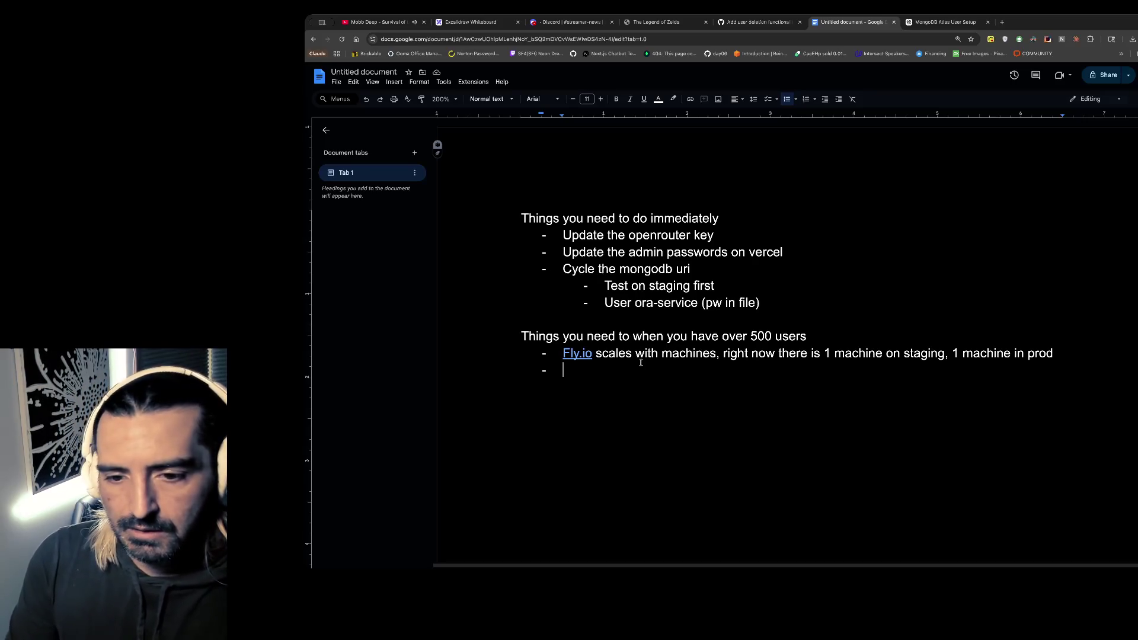
Step: Add a bullet: past 500 users, scale horizontally by adding machines for the daily generation
type("When you get ov")
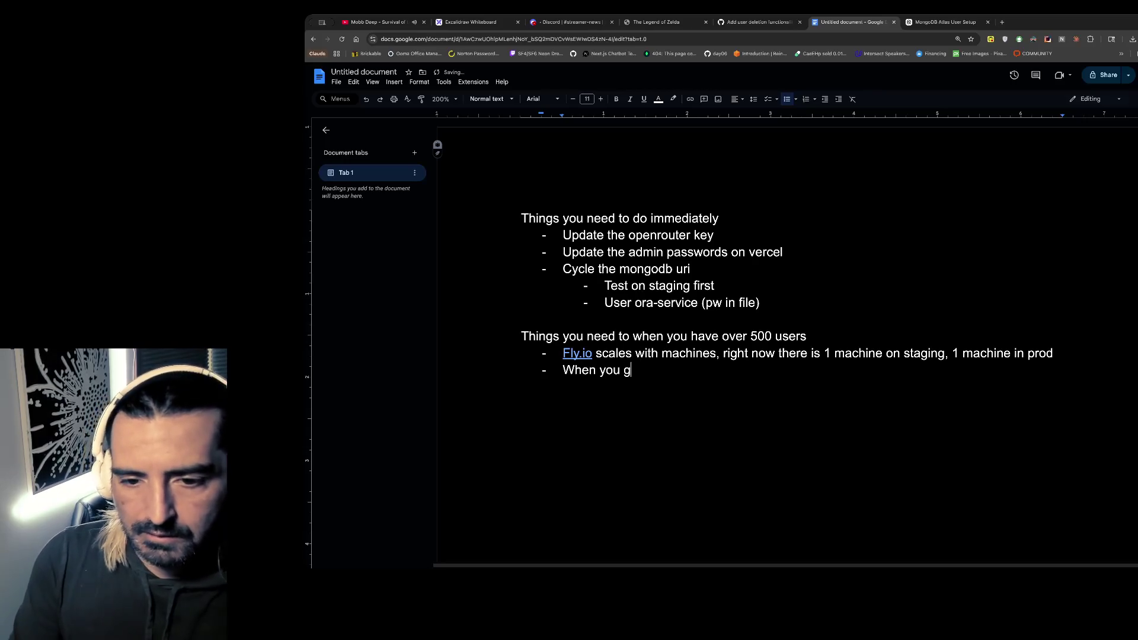
type("er 500 us")
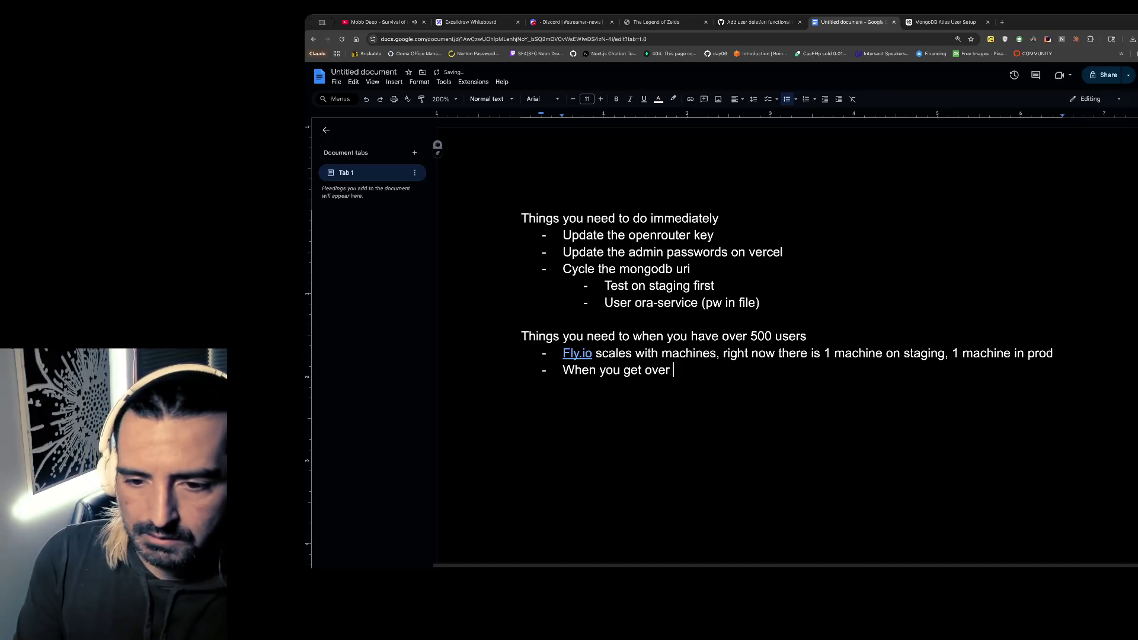
type("ers ")
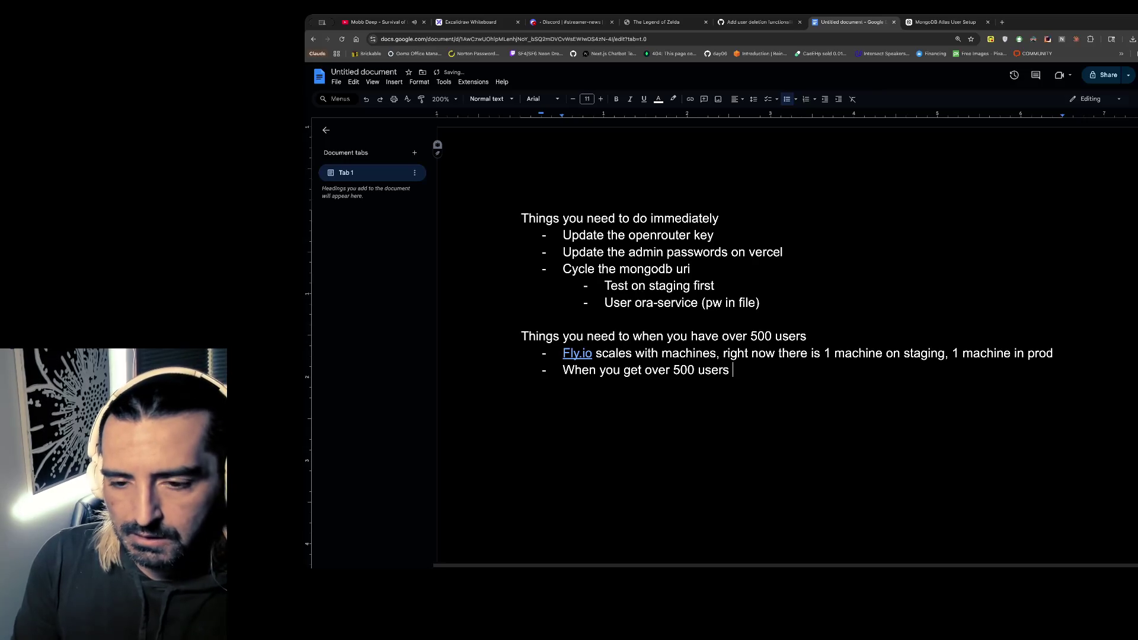
type("you can begi")
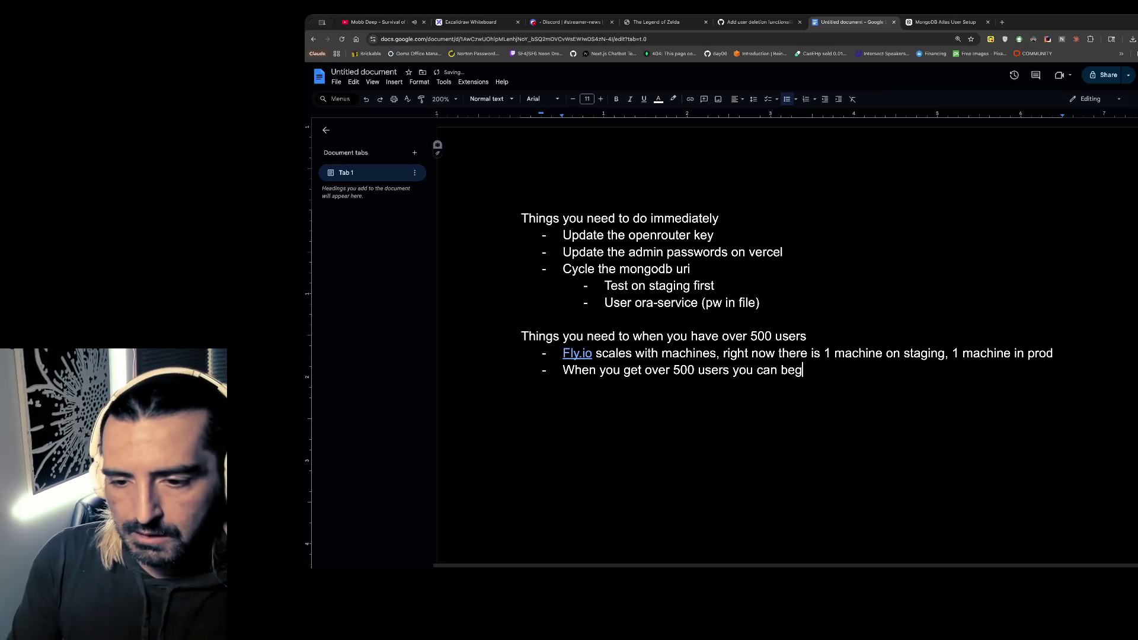
key("BackSpace")
key("BackSpace")
key("BackSpace")
key("BackSpace")
type("just scal")
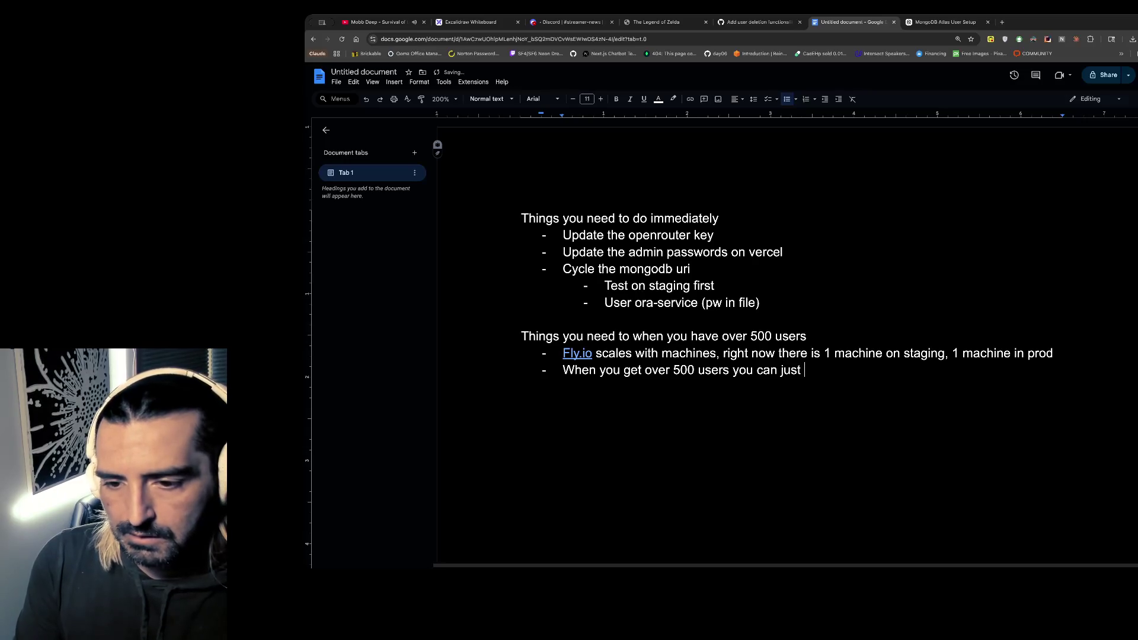
type("e horizontall")
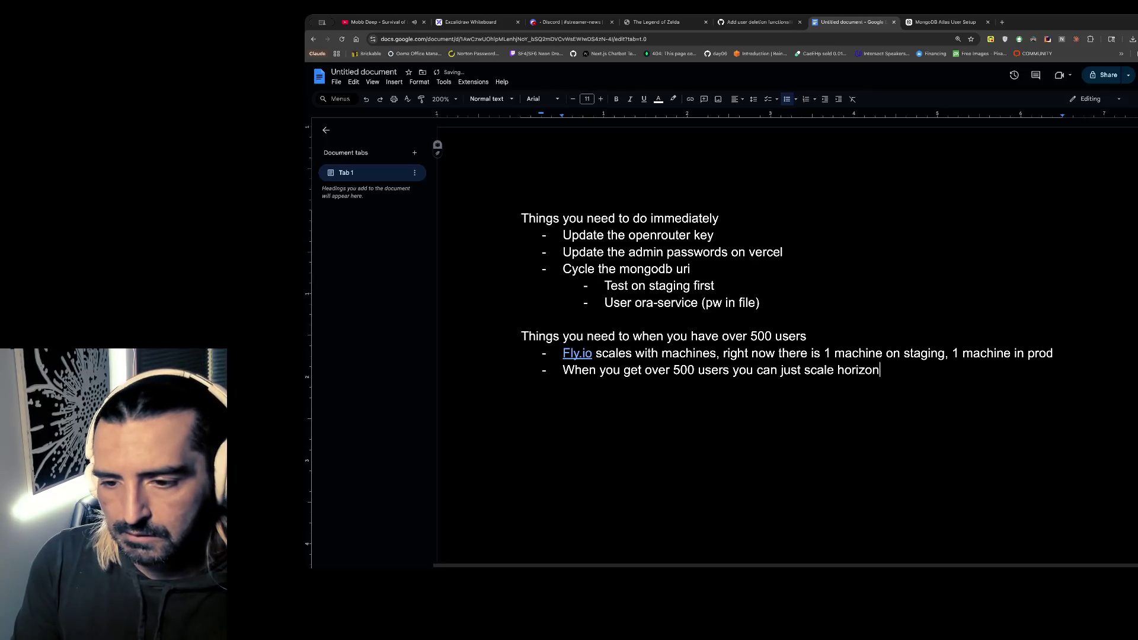
key("BackSpace")
key("BackSpace")
key("BackSpace")
type("ontally")
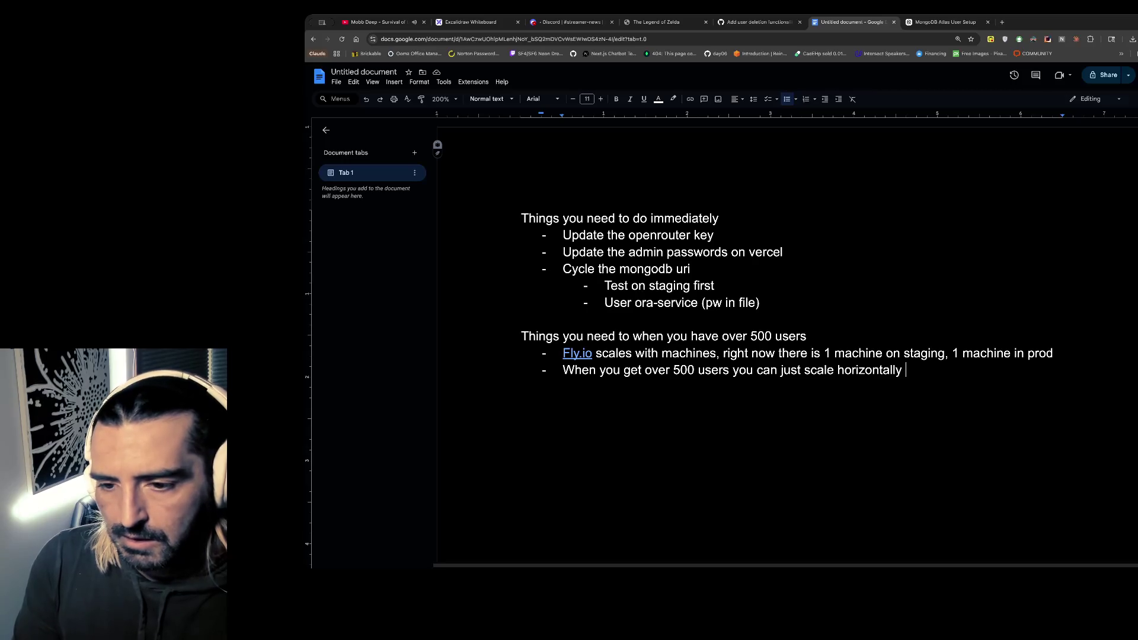
type(", add machines to handel")
key("BackSpace")
key("BackSpace")
key("BackSpace")
type("dle the daily")
type("generation")
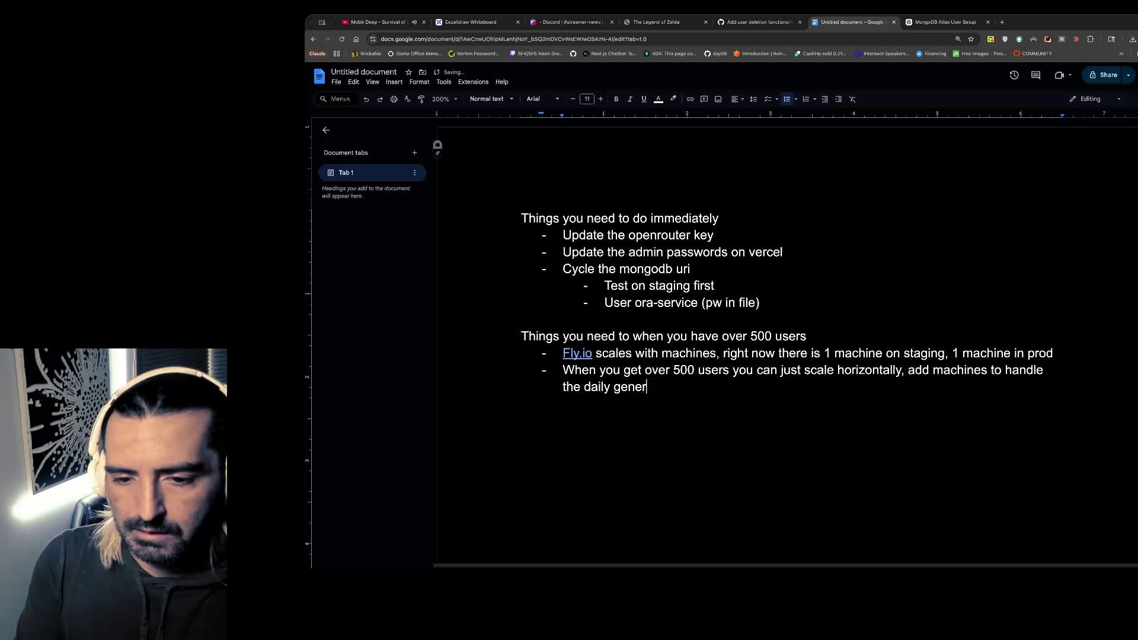
key("Return")
type("-")
key("BackSpace")
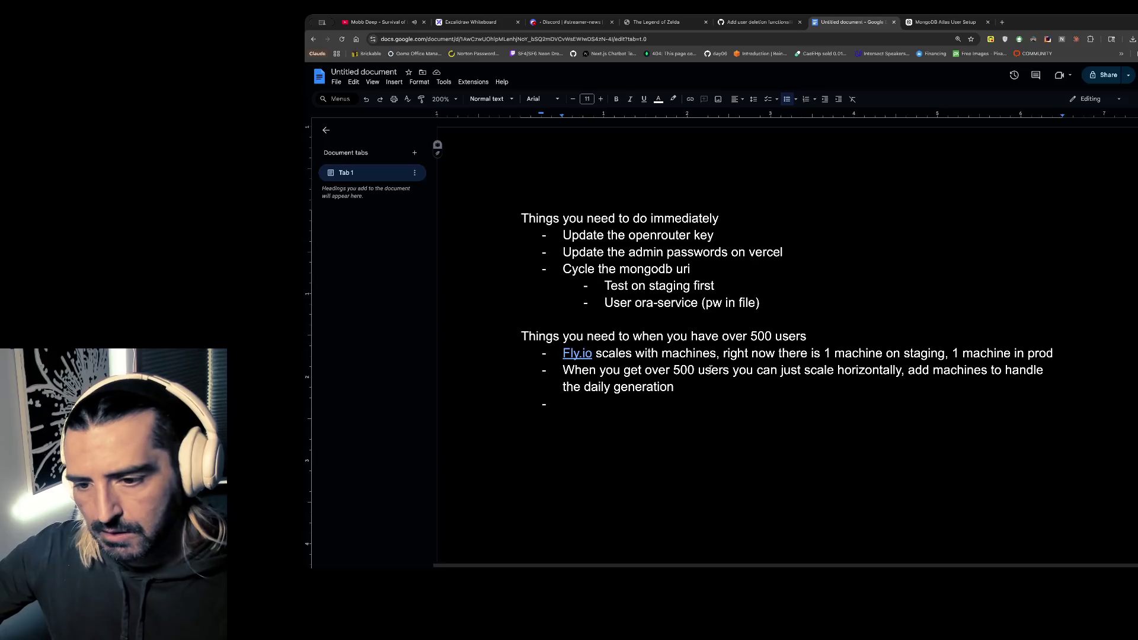
left_click_drag(800, 370, 759, 368)
Step: Note that vertical scaling won't help much since OpenRouter and Generation model responses dominate processing time
key("BackSpace")
type("can")
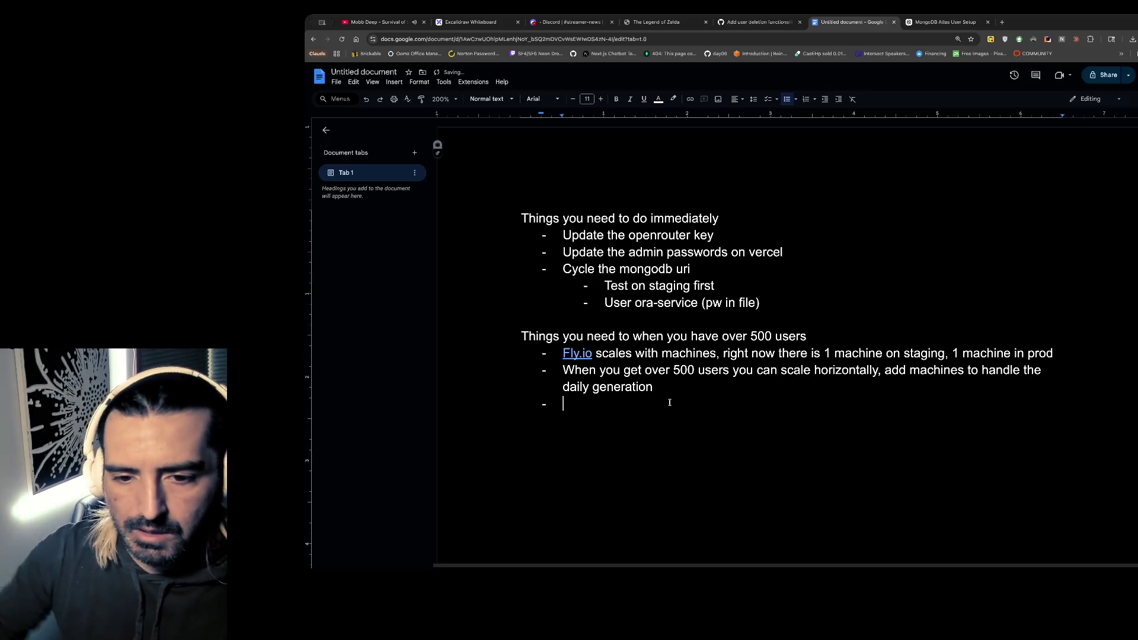
type("Scalking")
key("BackSpace")
key("BackSpace")
key("BackSpace")
key("BackSpace")
type("ing vertically w")
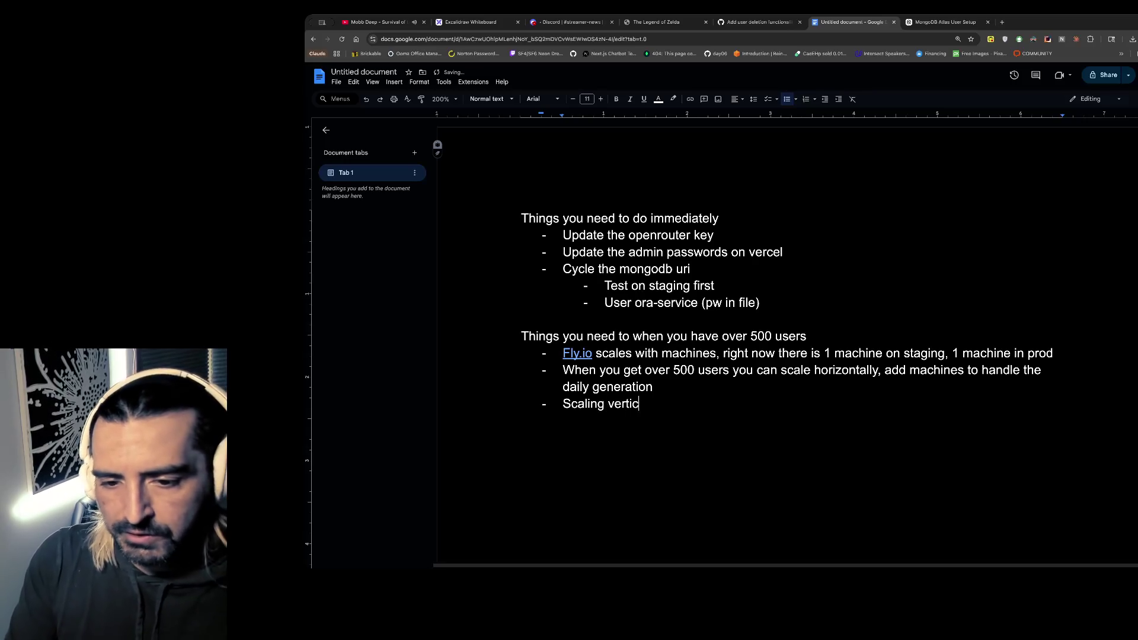
type("on't have a hug")
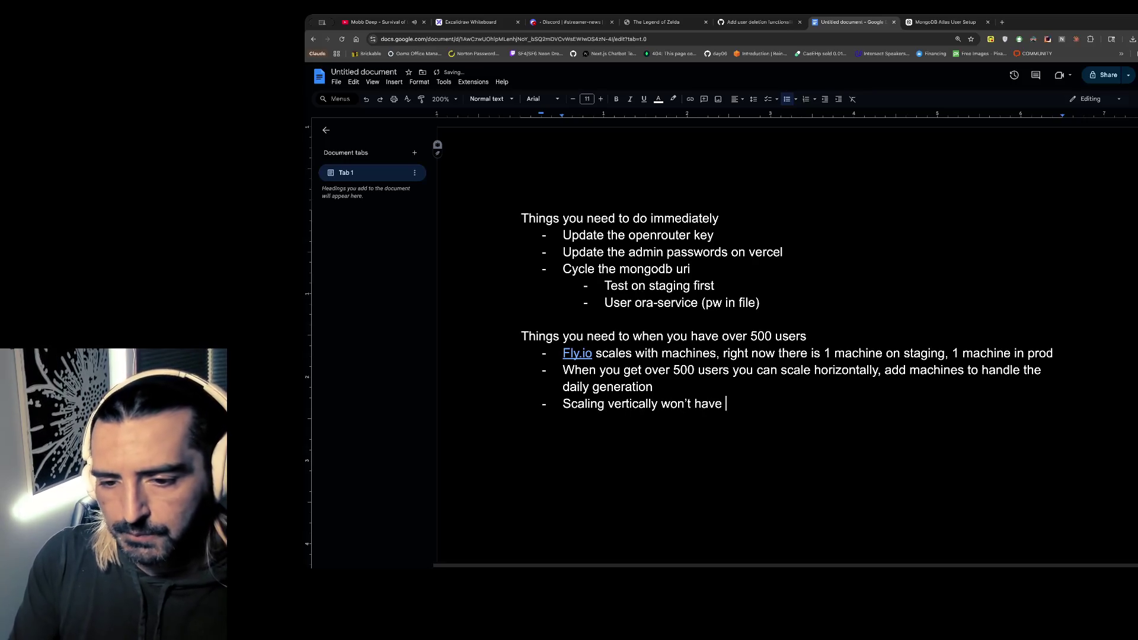
type("e effect be")
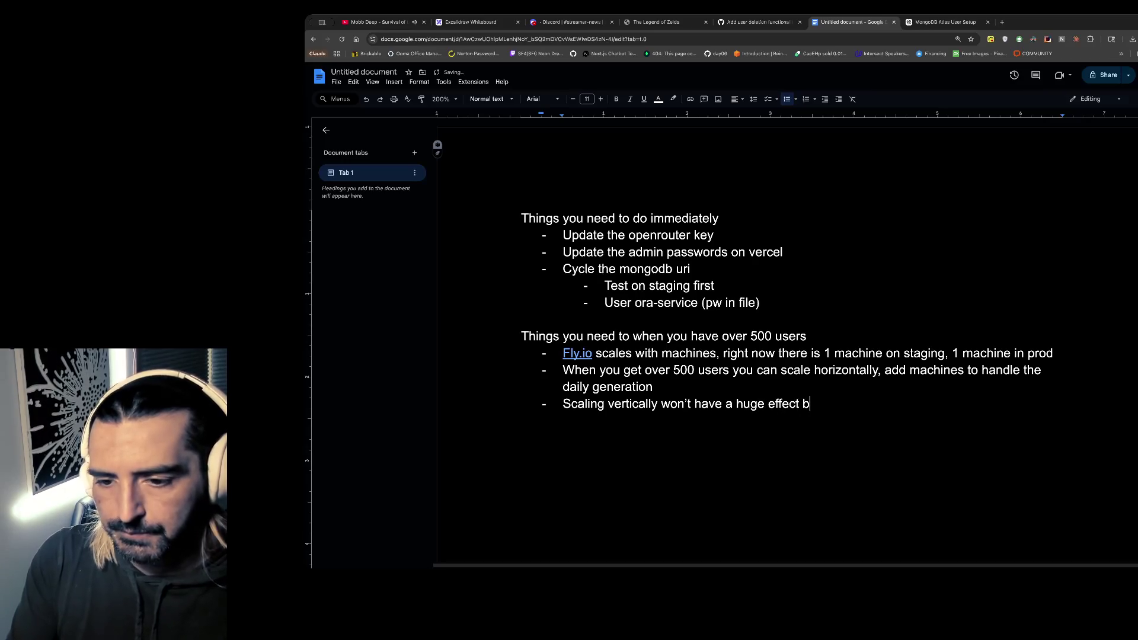
type("c")
type("ause most of he")
key("BackSpace")
key("BackSpace")
type("the processing time")
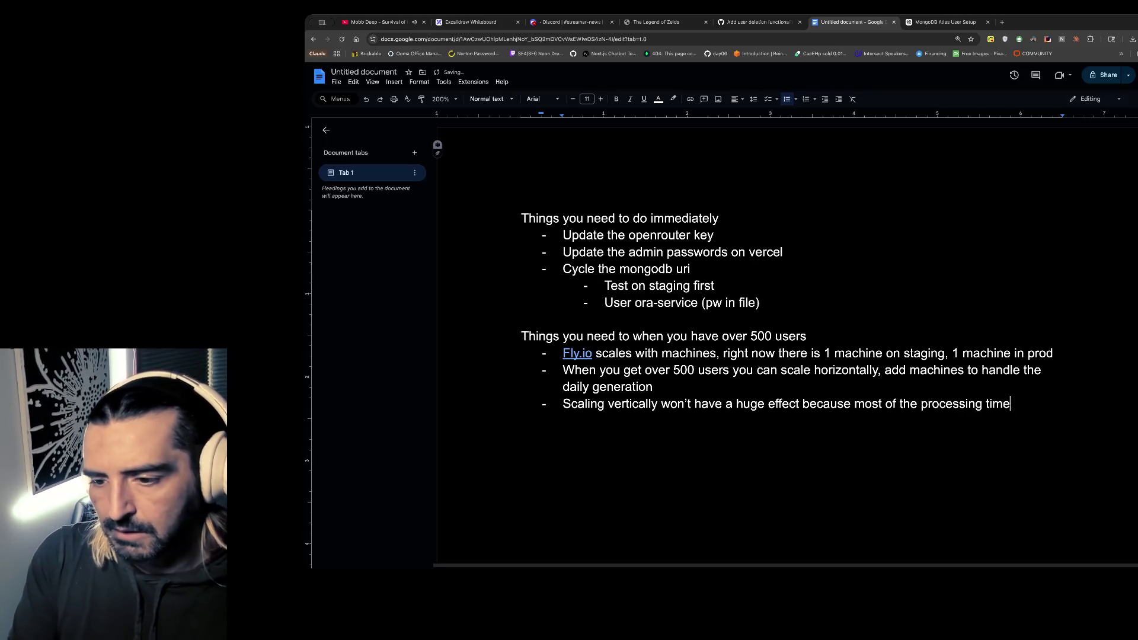
type(" is associated with th")
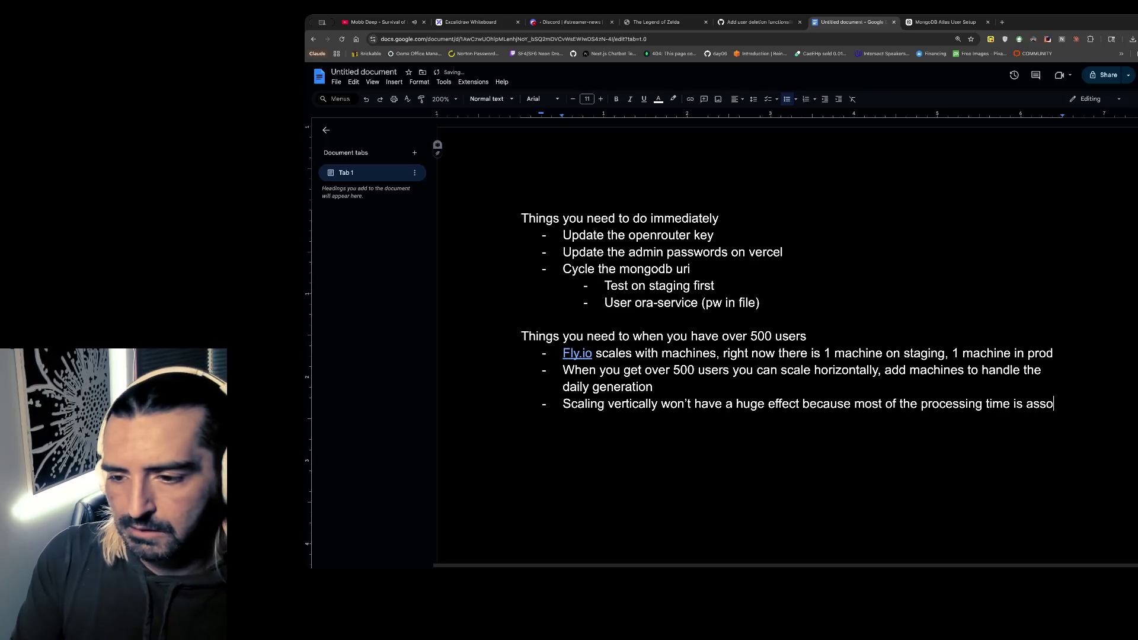
type("e")
key("BackSpace")
key("BackSpace")
key("BackSpace")
type("OPEN")
key("BackSpace")
key("BackSpace")
key("BackSpace")
type("penRoute")
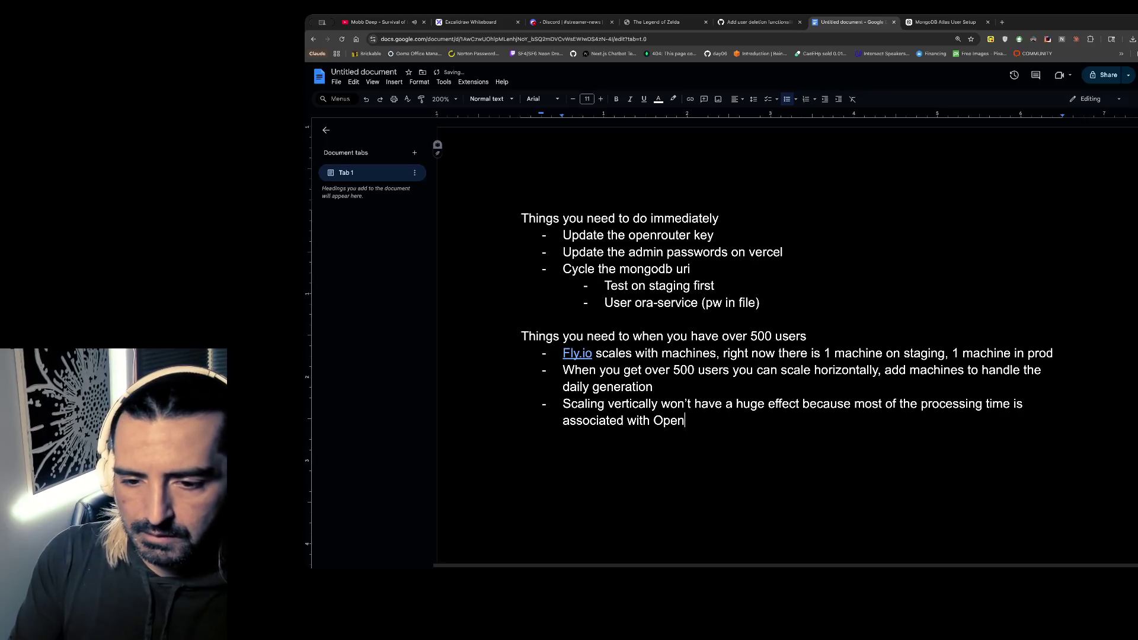
type("r and ")
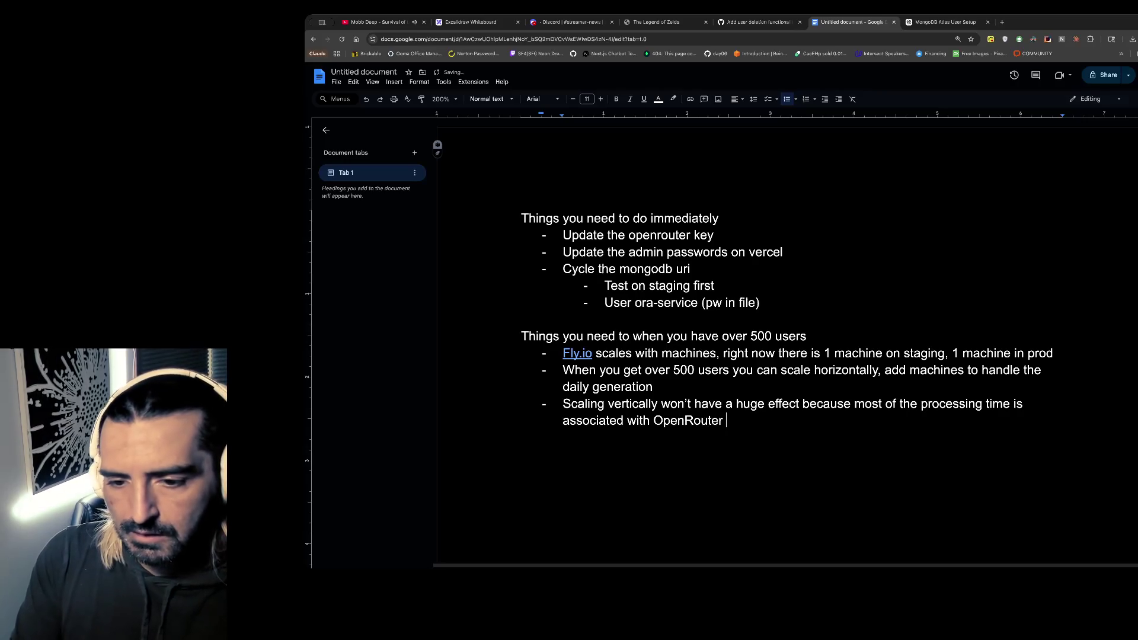
type("model")
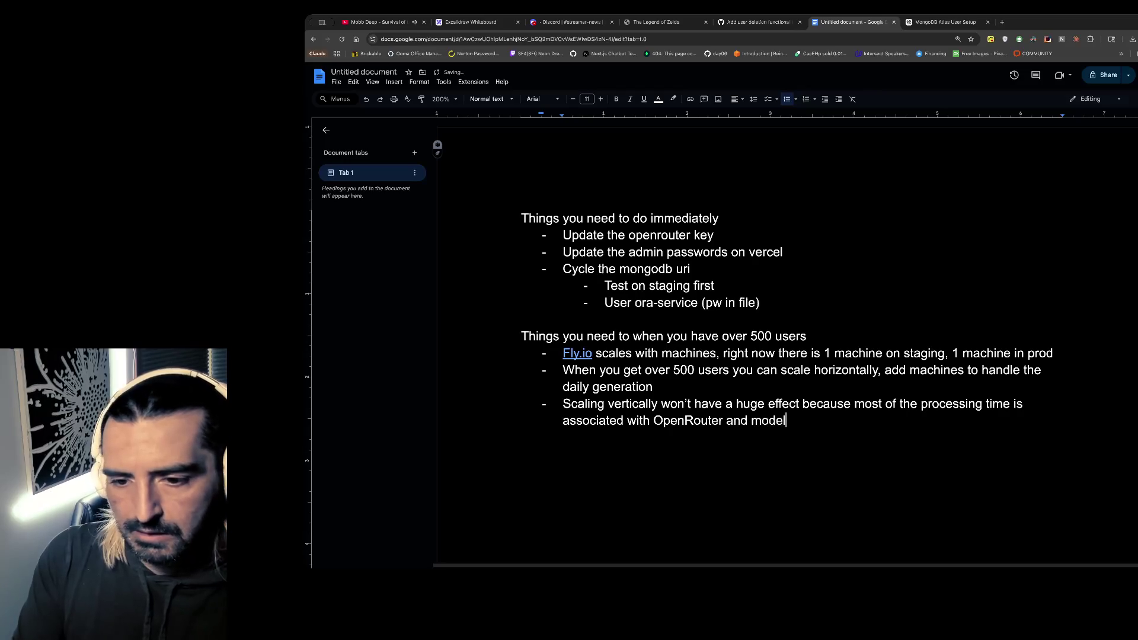
type(" generation like")
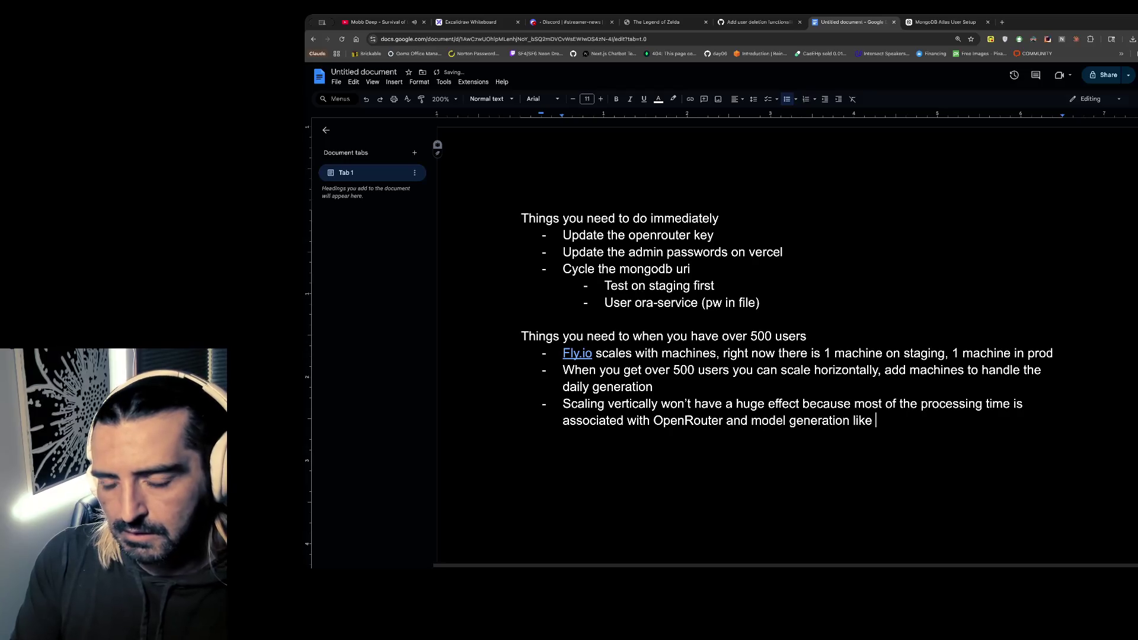
key("BackSpace")
key("BackSpace")
key("BackSpace")
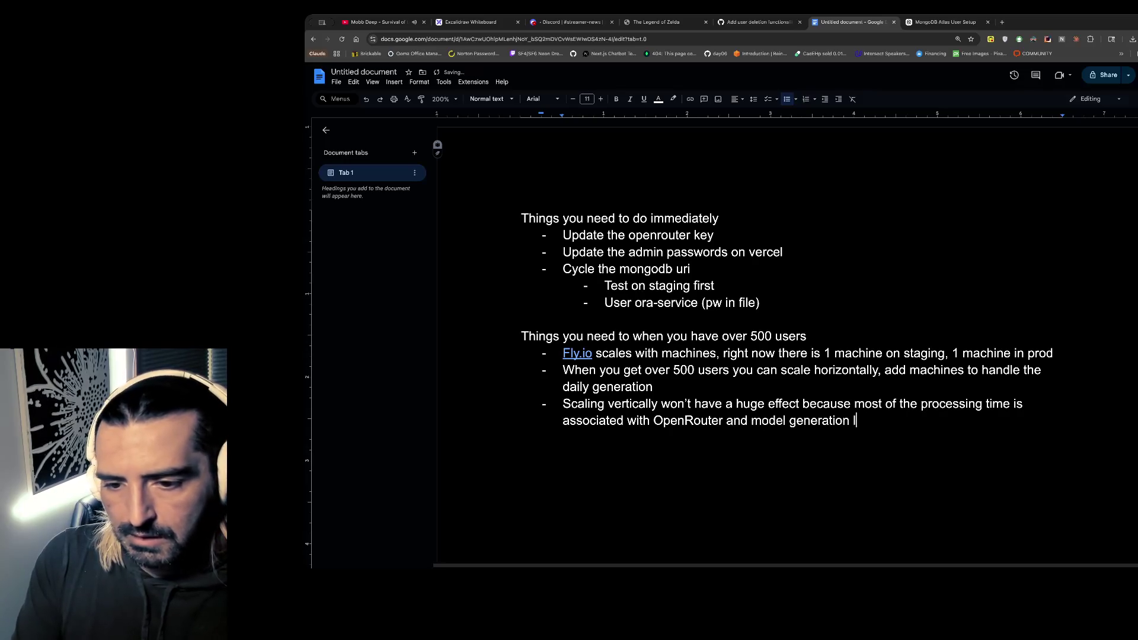
type("response like th")
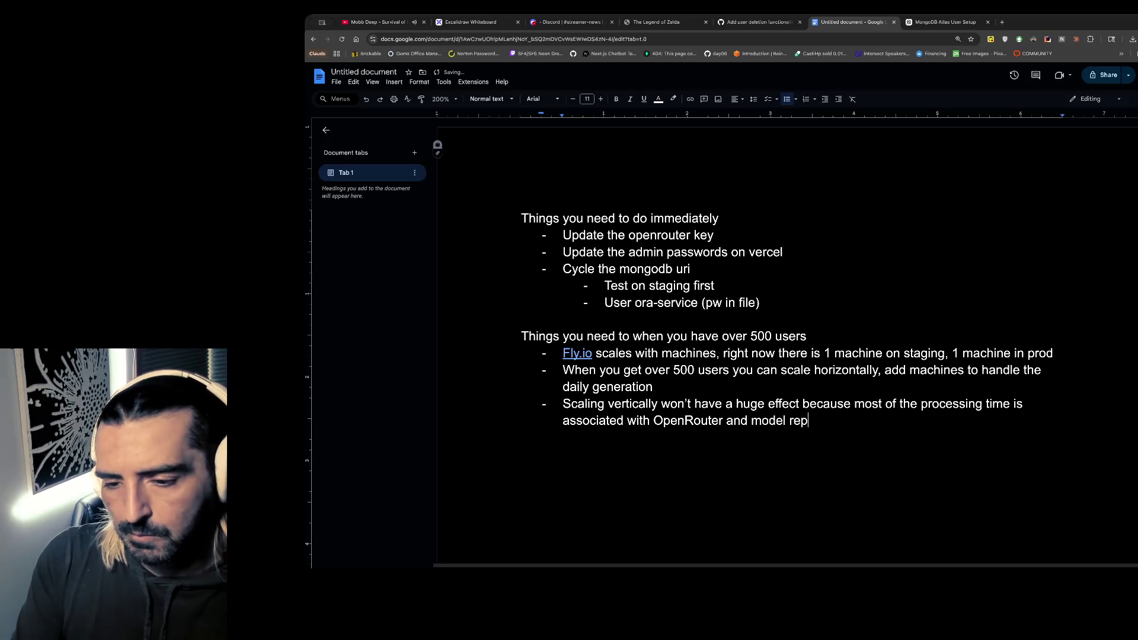
type("e Generation")
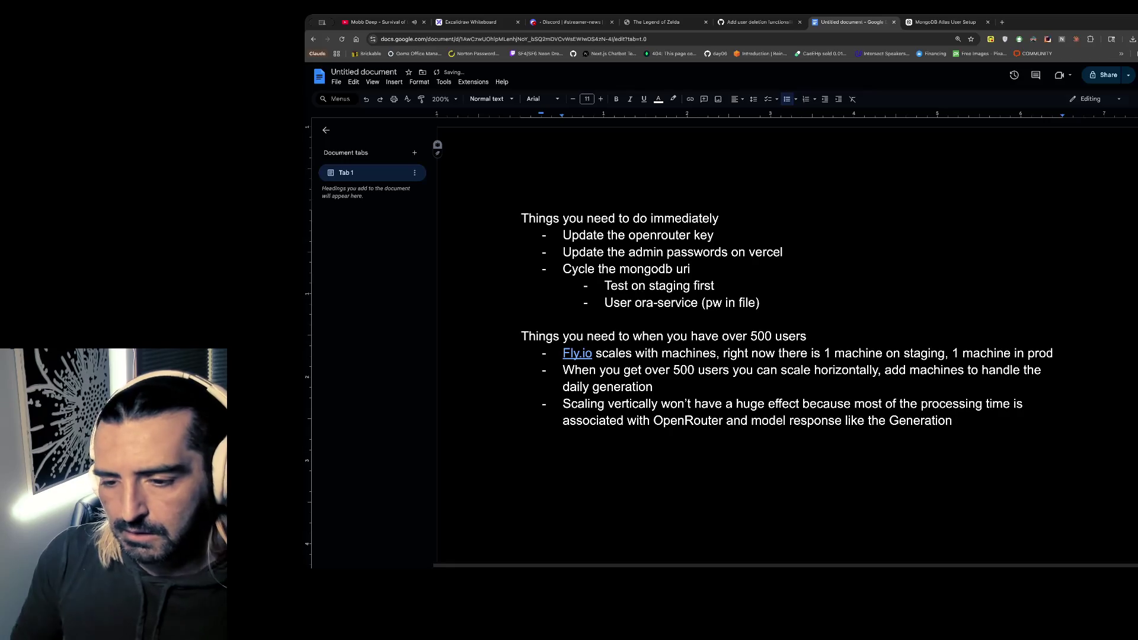
type(" model")
key("Return")
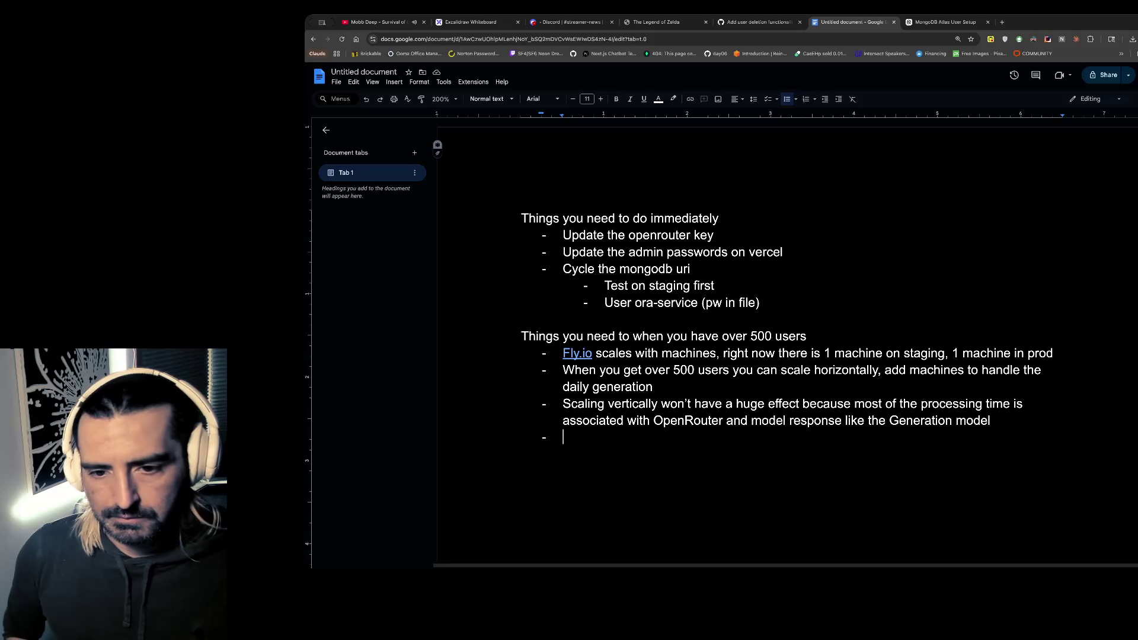
Step: Start a new 'Things you can consider' section with an indented line beneath it
key("Return")
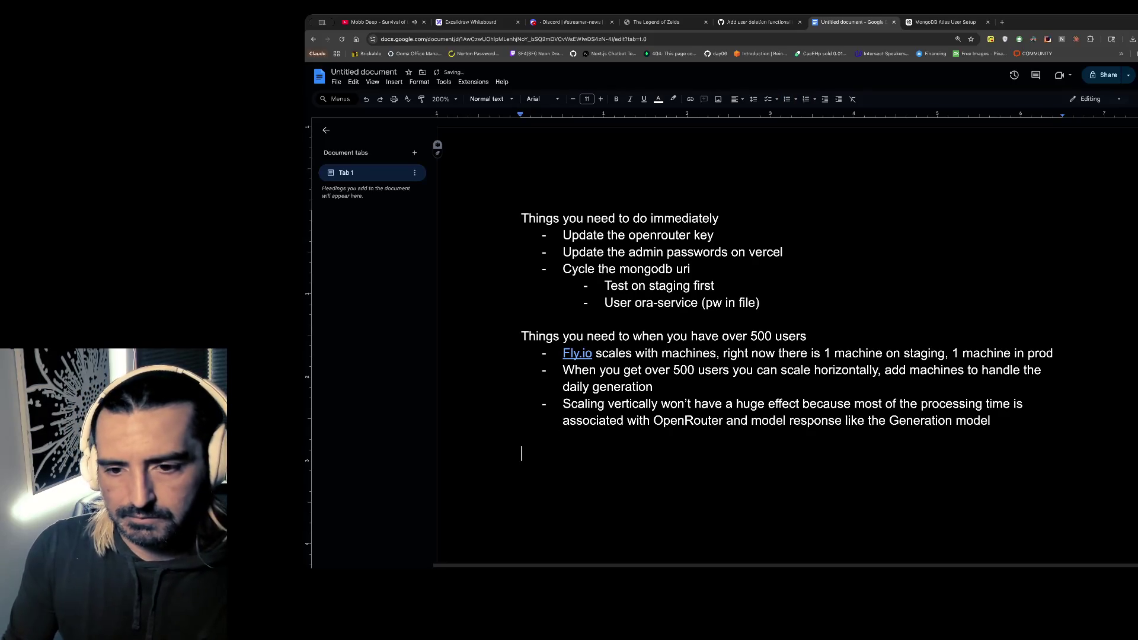
type("Things you can ")
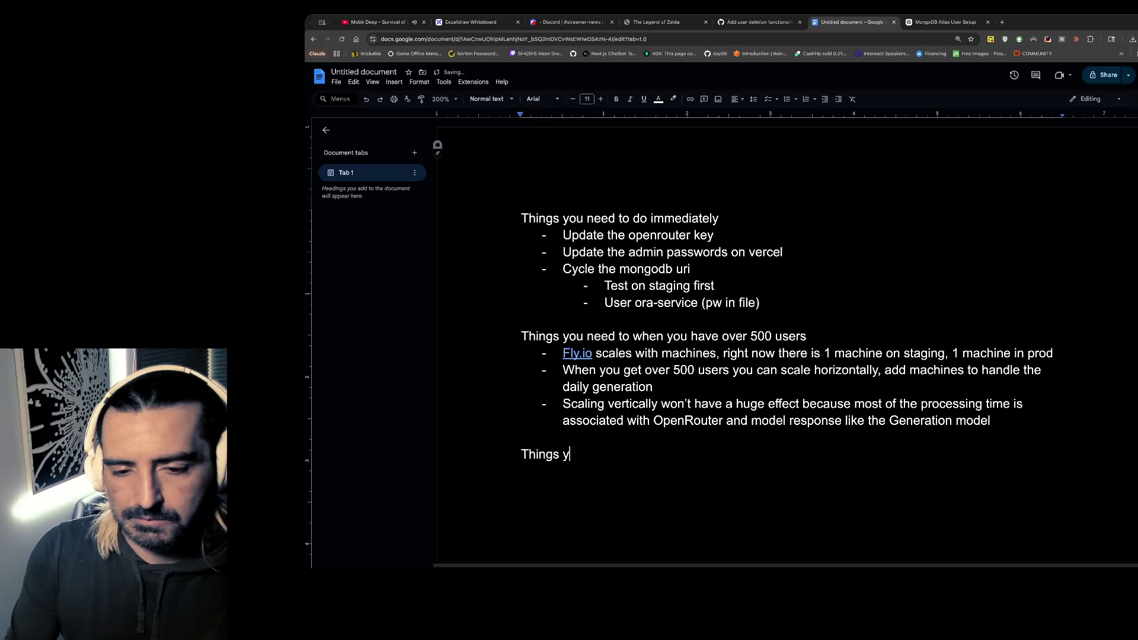
type("consider")
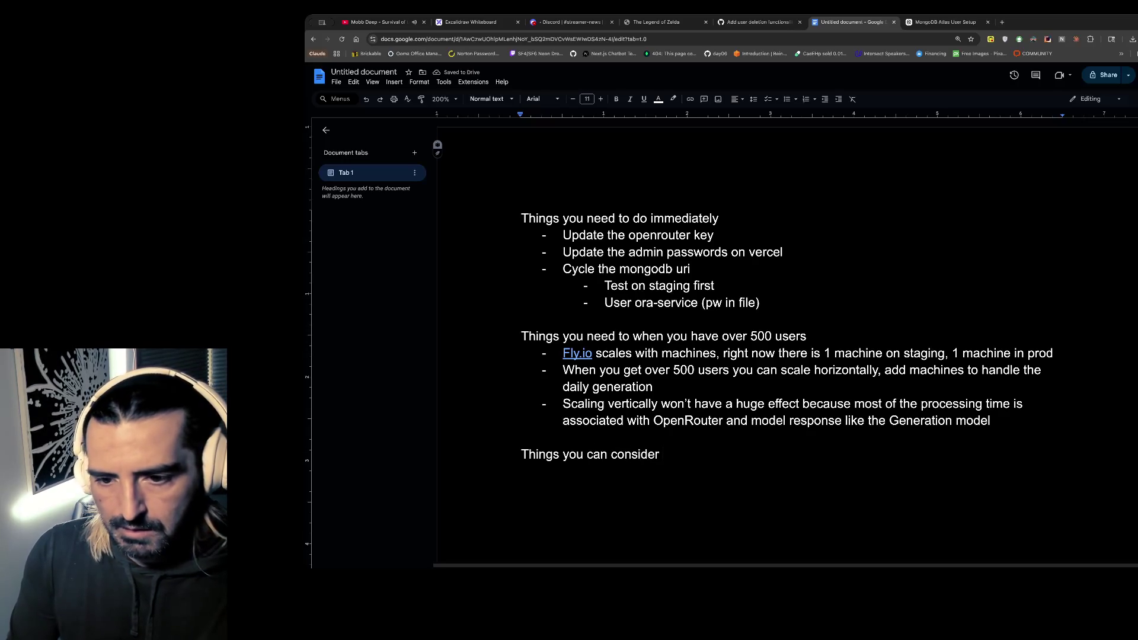
key("Return")
key("Tab")
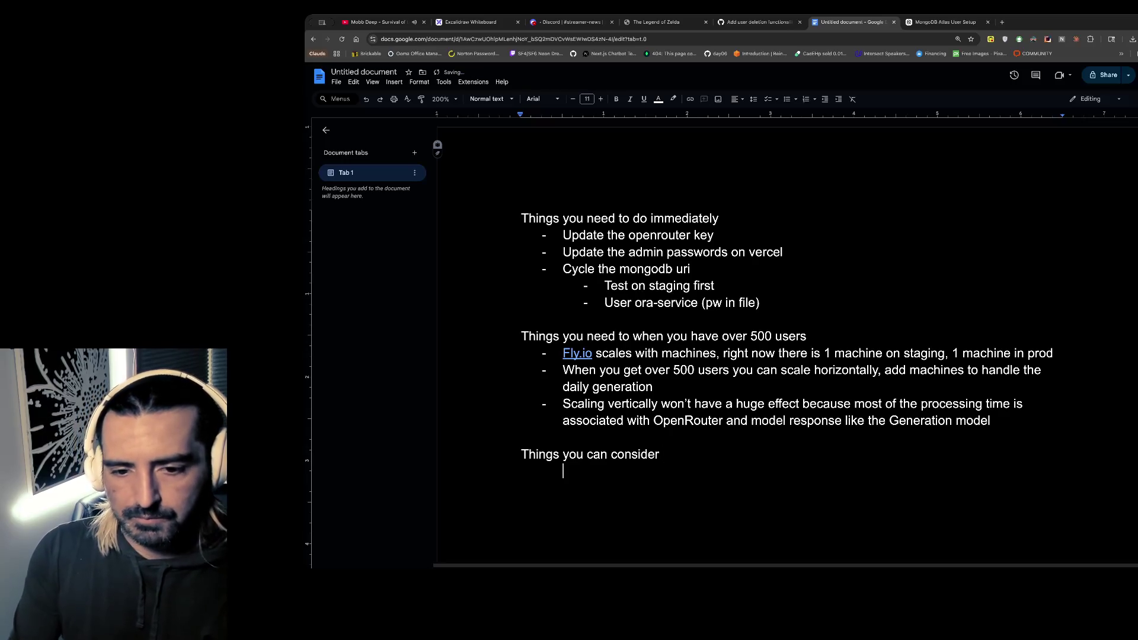
Step: Suggest a streaming agent with a blog-generation tool instead of a /generate endpoint or cron service workers
type("-")
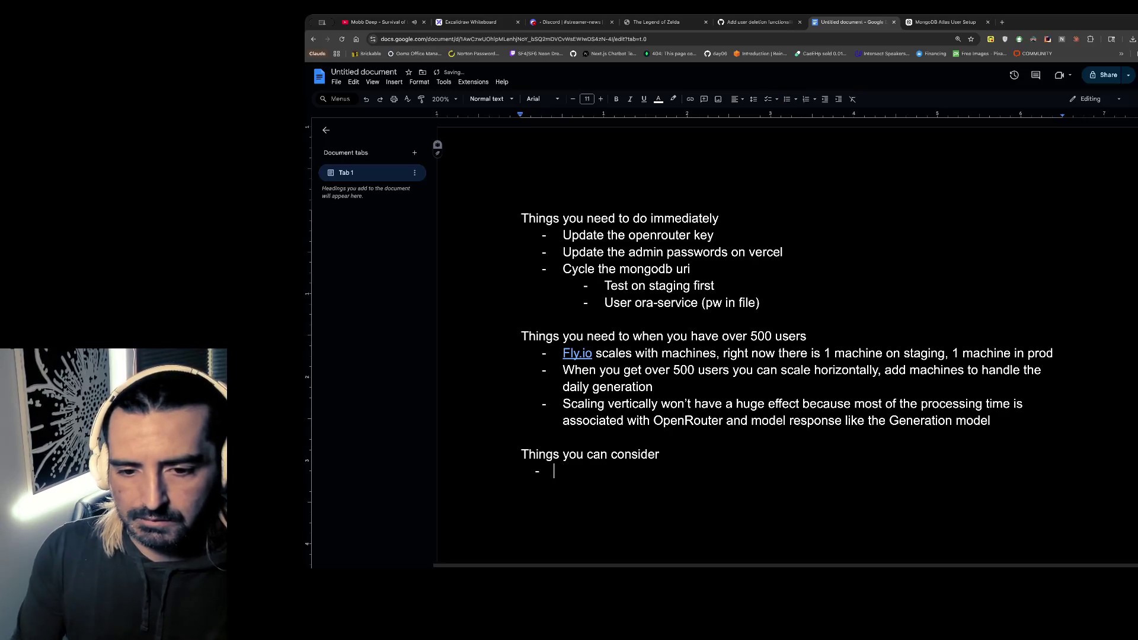
type("Instead of ")
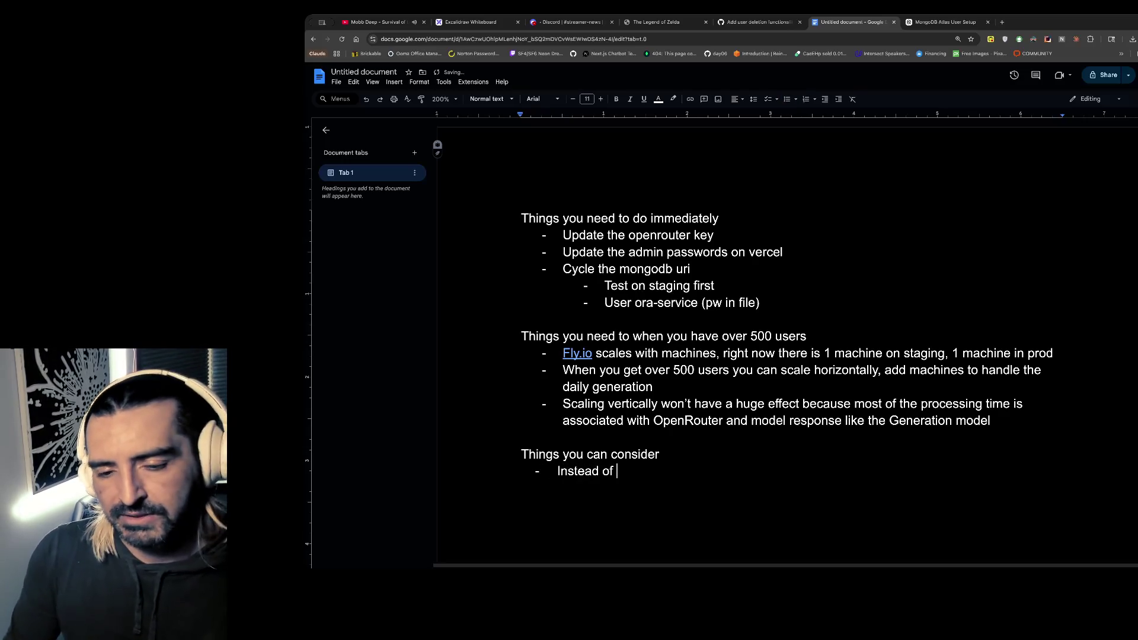
type("a g")
key("BackSpace")
type("g")
key("BackSpace")
type("/gne")
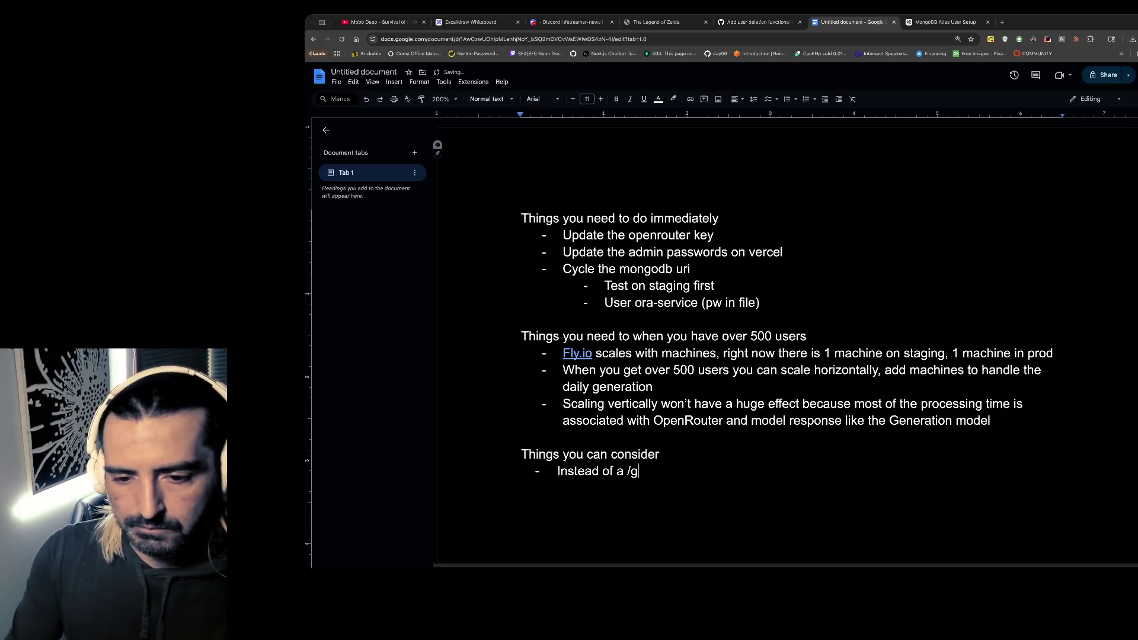
key("BackSpace")
key("BackSpace")
type("enerate endpoint ")
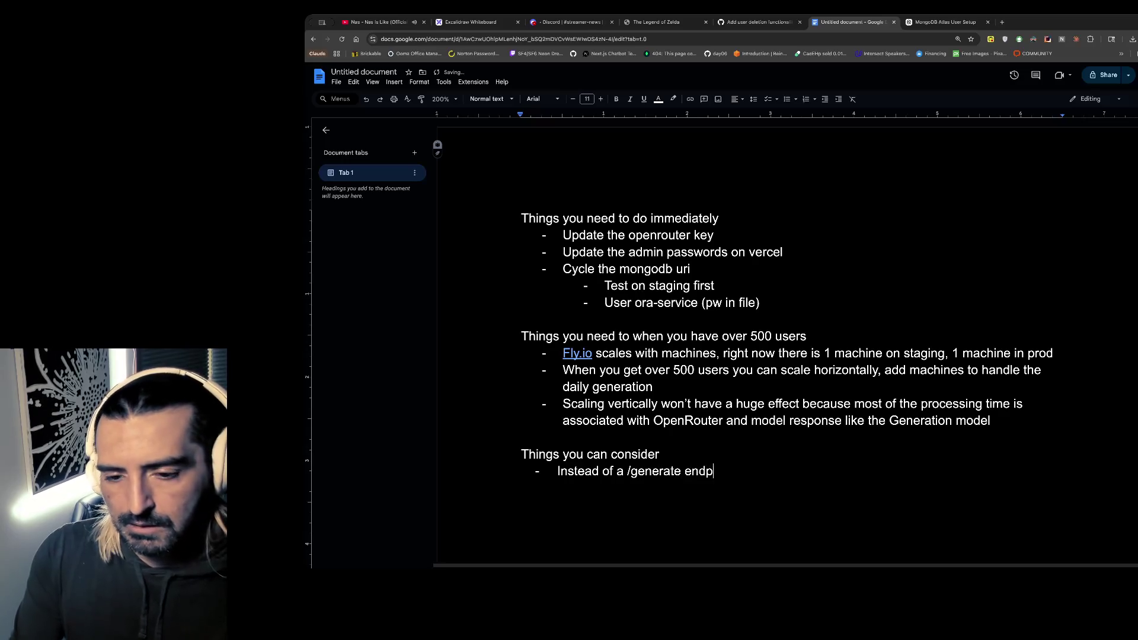
type("OR s")
key("BackSpace")
type("service workers that go off on a c")
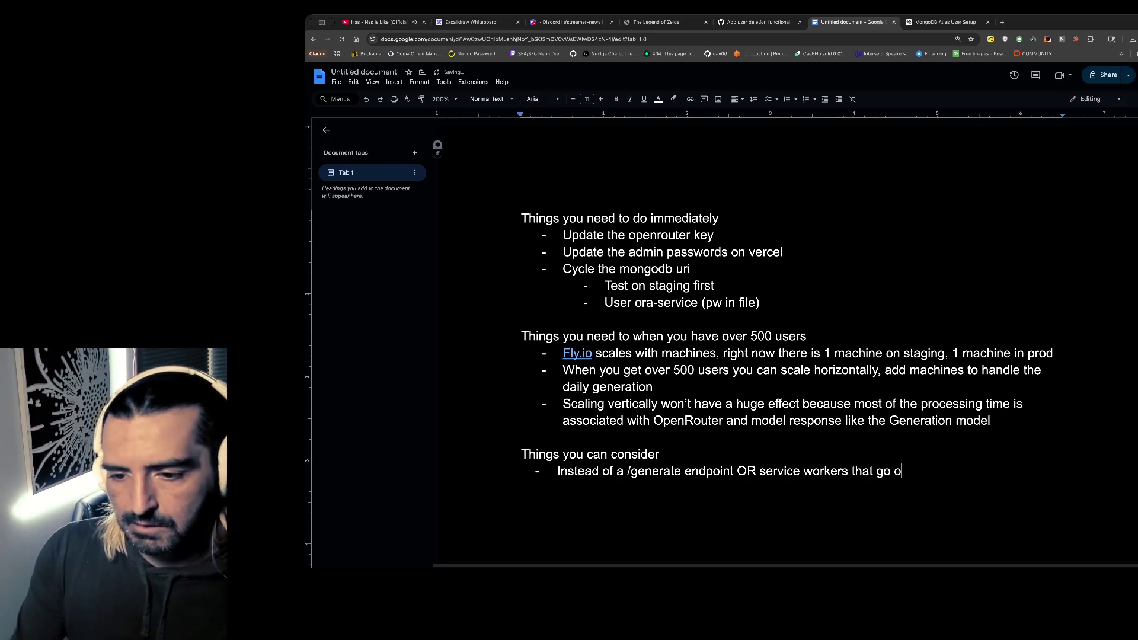
type("hron you can conside")
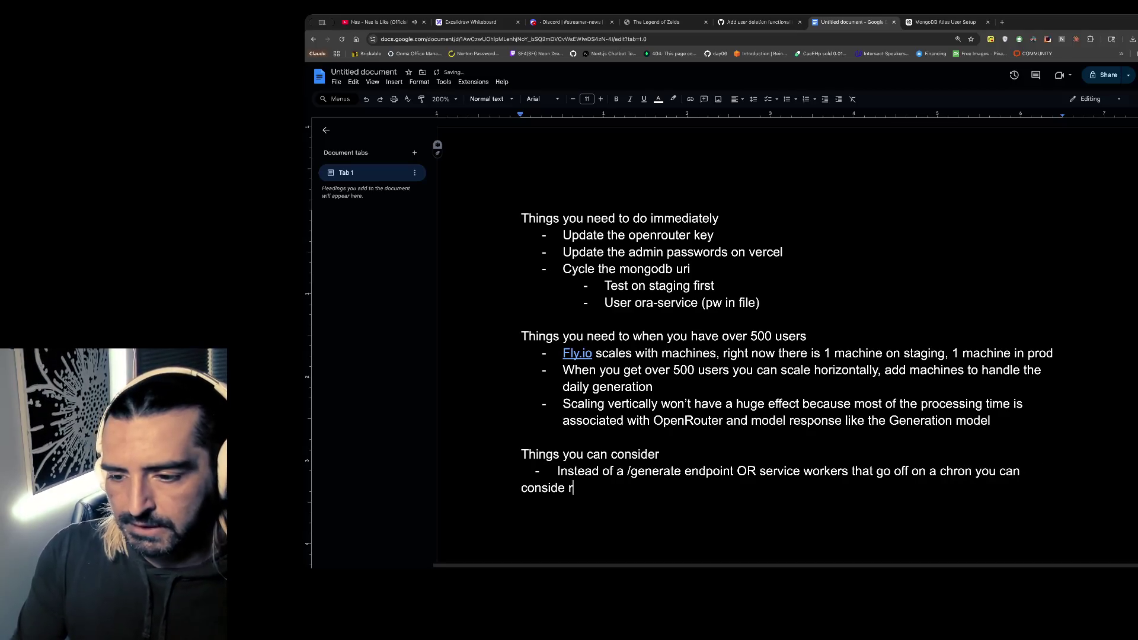
key("BackSpace")
type("r makin")
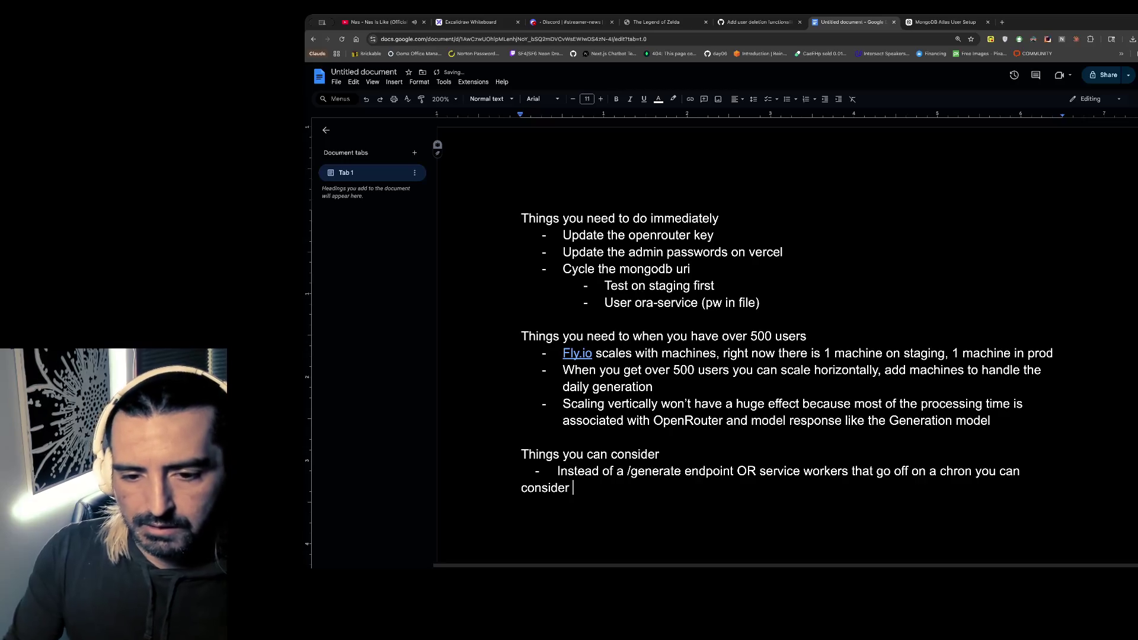
type("g")
key("BackSpace")
key("BackSpace")
key("BackSpace")
key("BackSpace")
type("have a str")
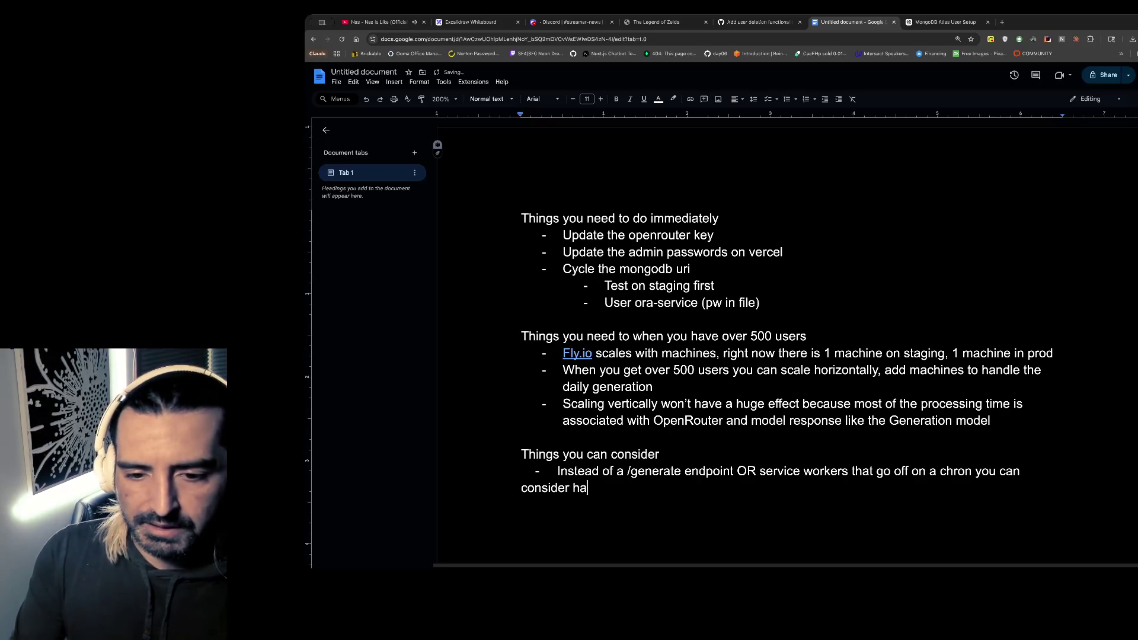
type("eaming agent ready")
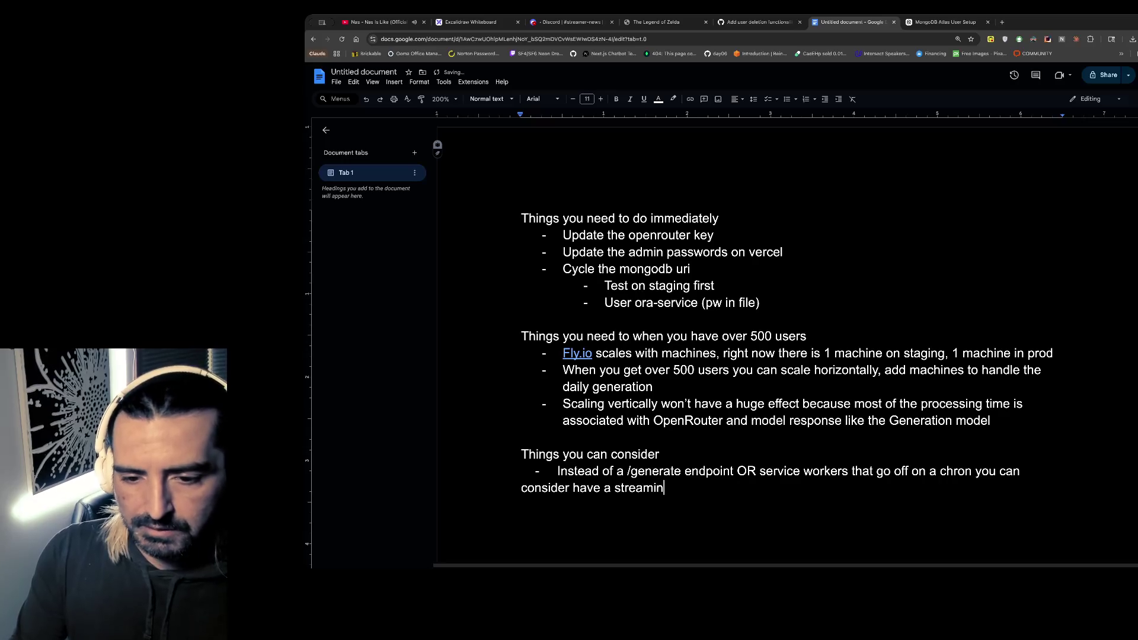
type(" that ")
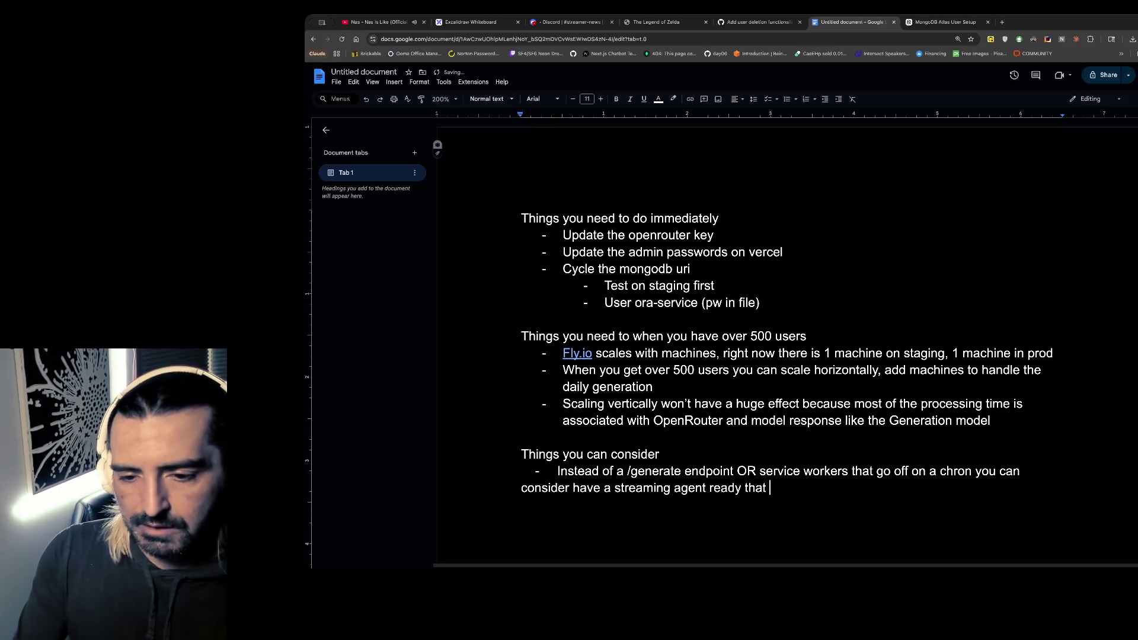
type("has a tool, the ")
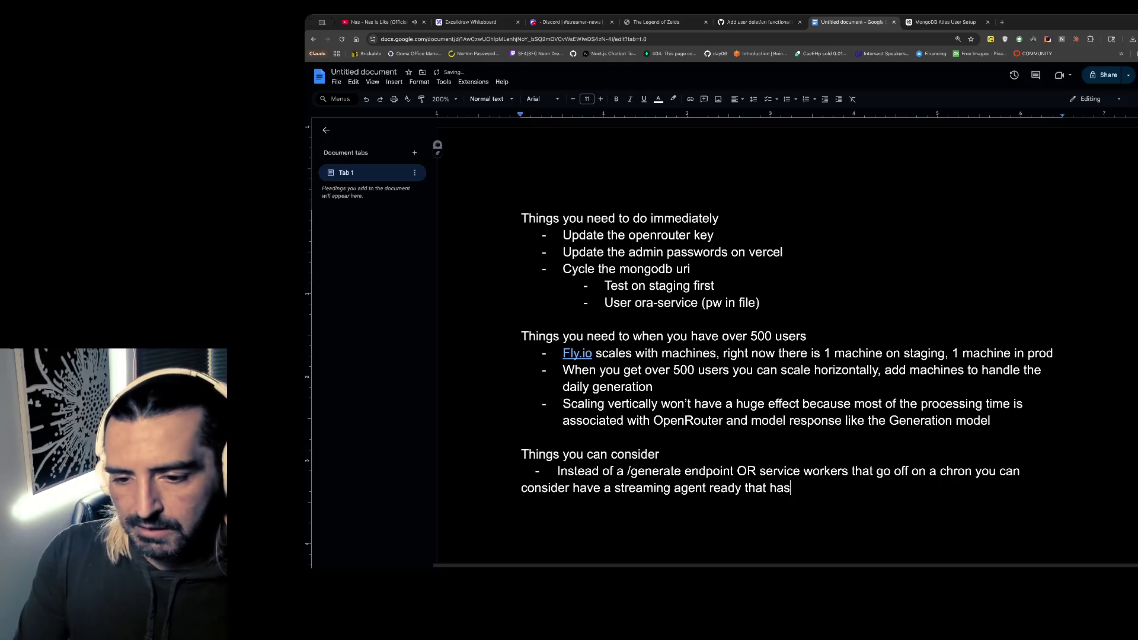
type("blog generation")
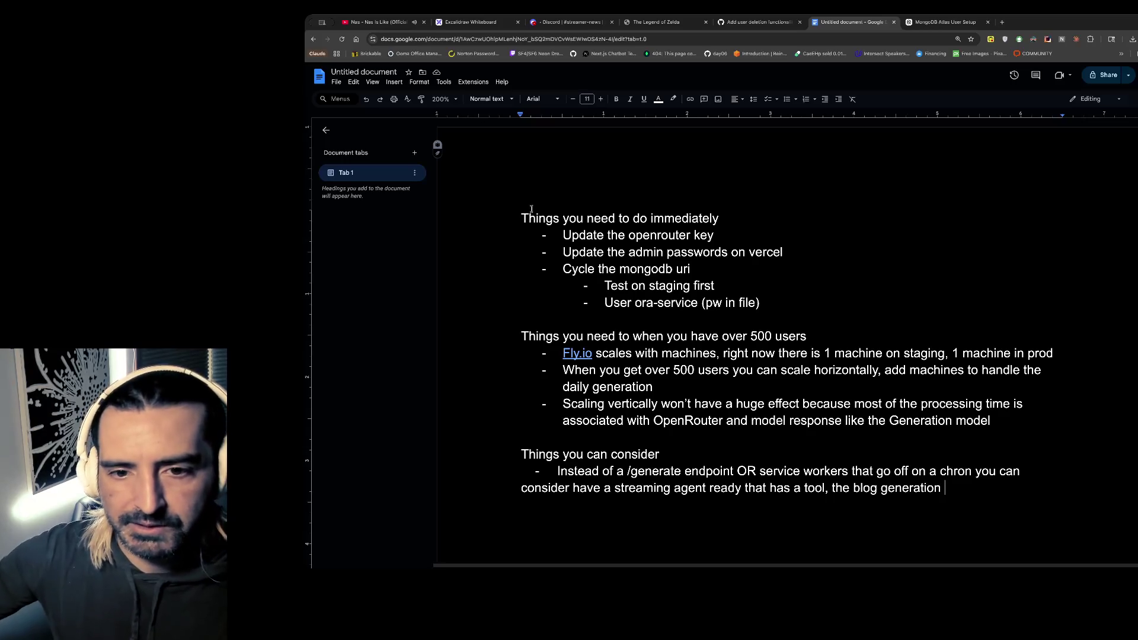
key("Return")
key("Return")
key("Return")
Step: Add the intro line 'Let's walk through the app:' above the first section
key("Up")
key("Up")
key("Up")
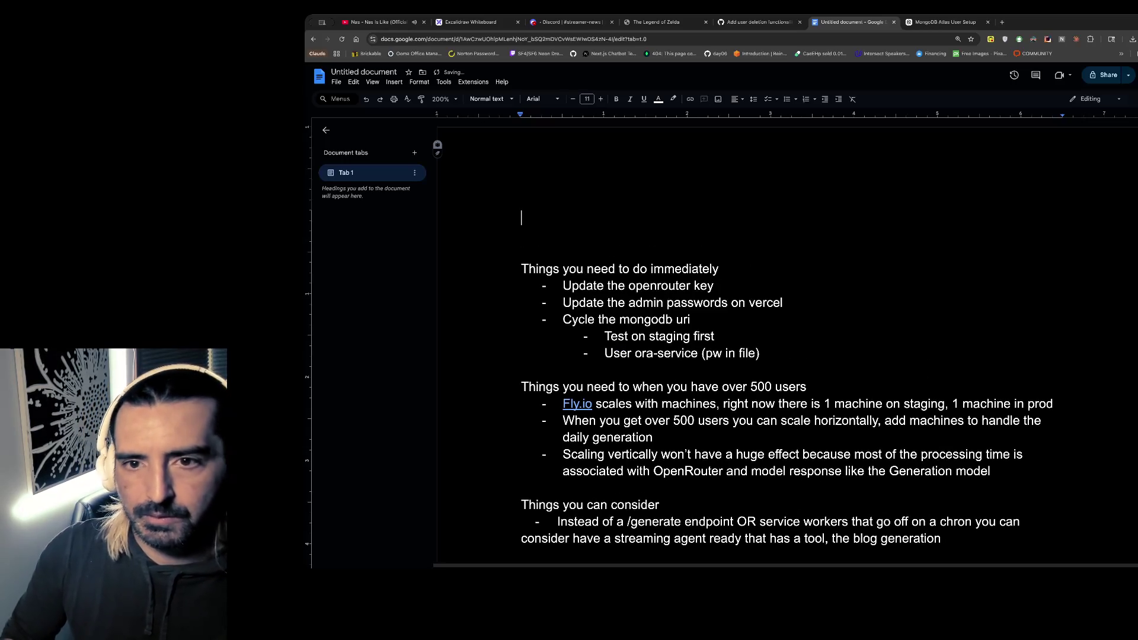
type("Le")
key("BackSpace")
key("BackSpace")
type("Let's wal")
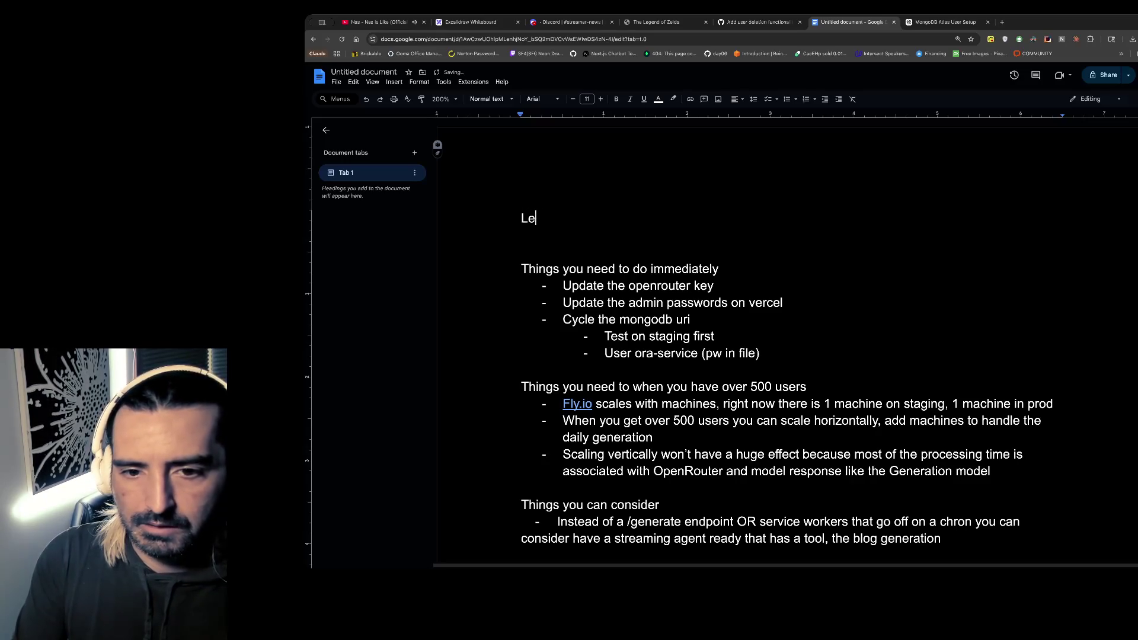
type("k through the app")
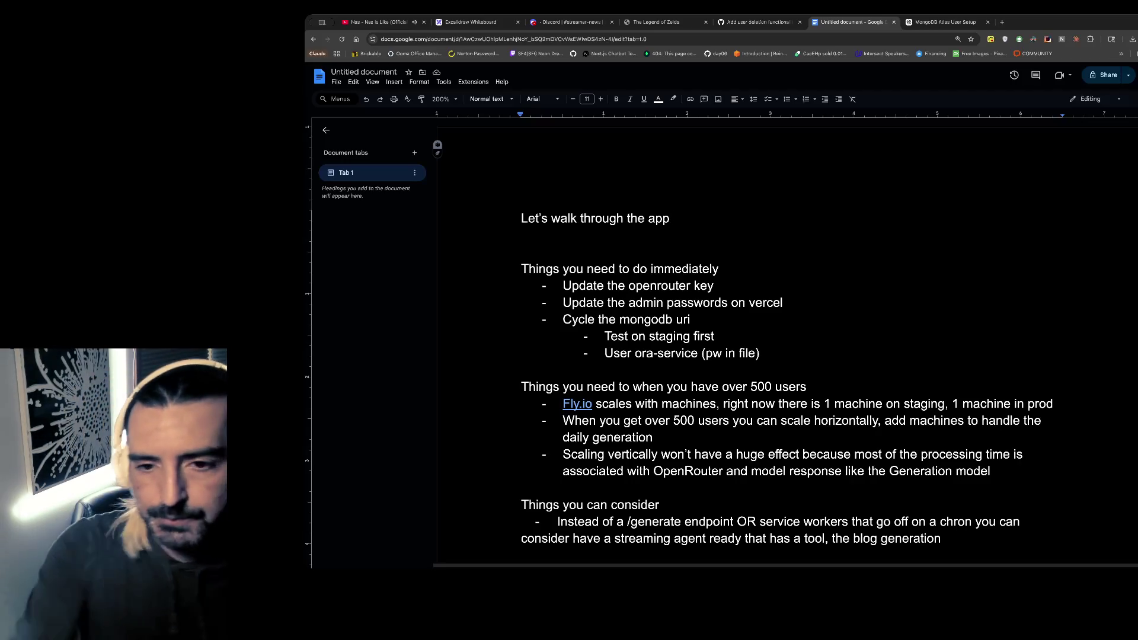
type(":")
key("Return")
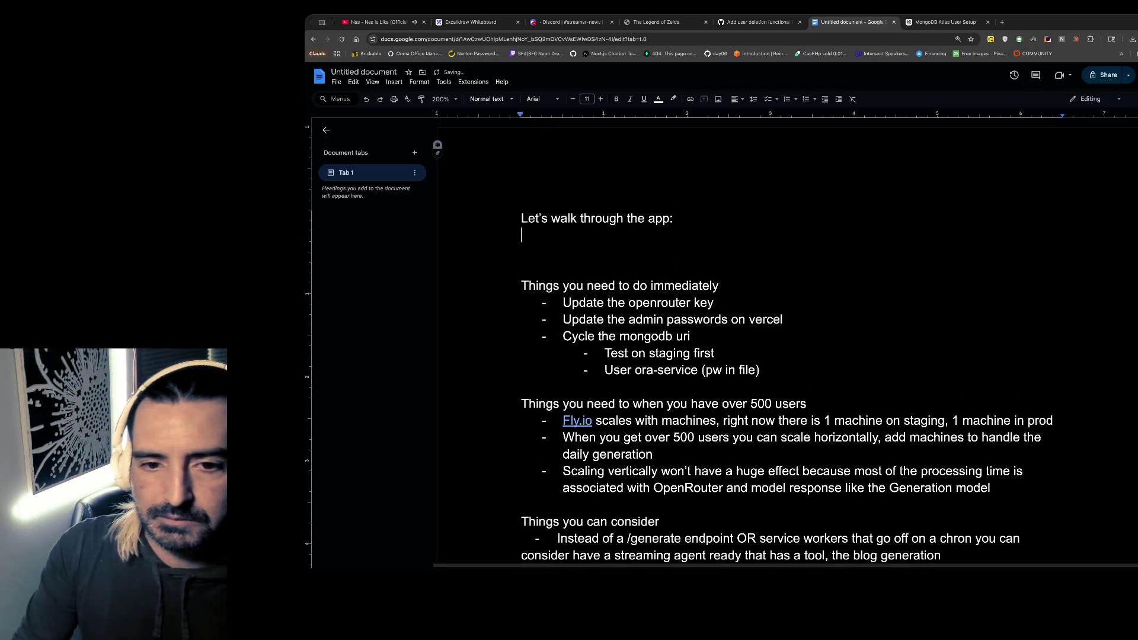
Step: List that the admin can view users' subscription status and trigger the PM chron on staging
type("The admin can ")
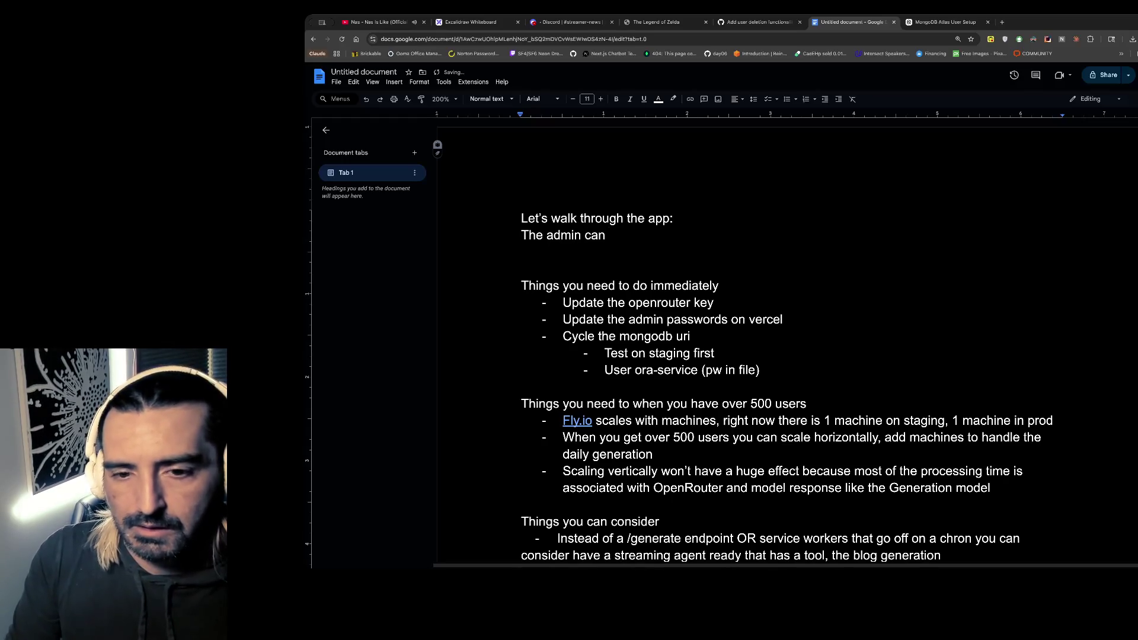
type("view users ")
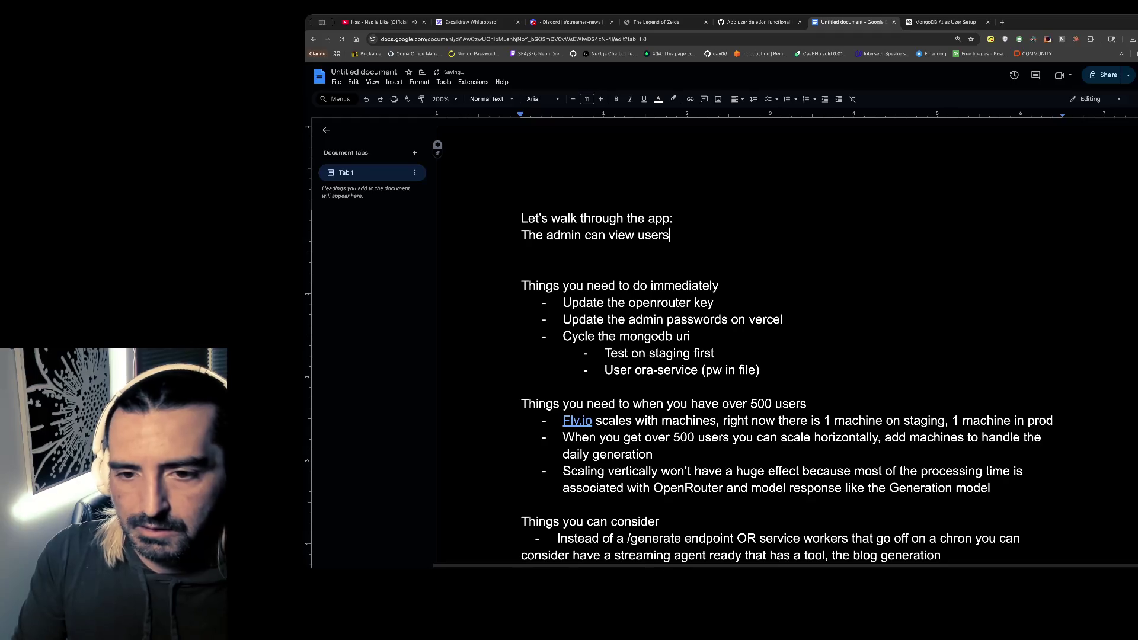
type("and their subsc")
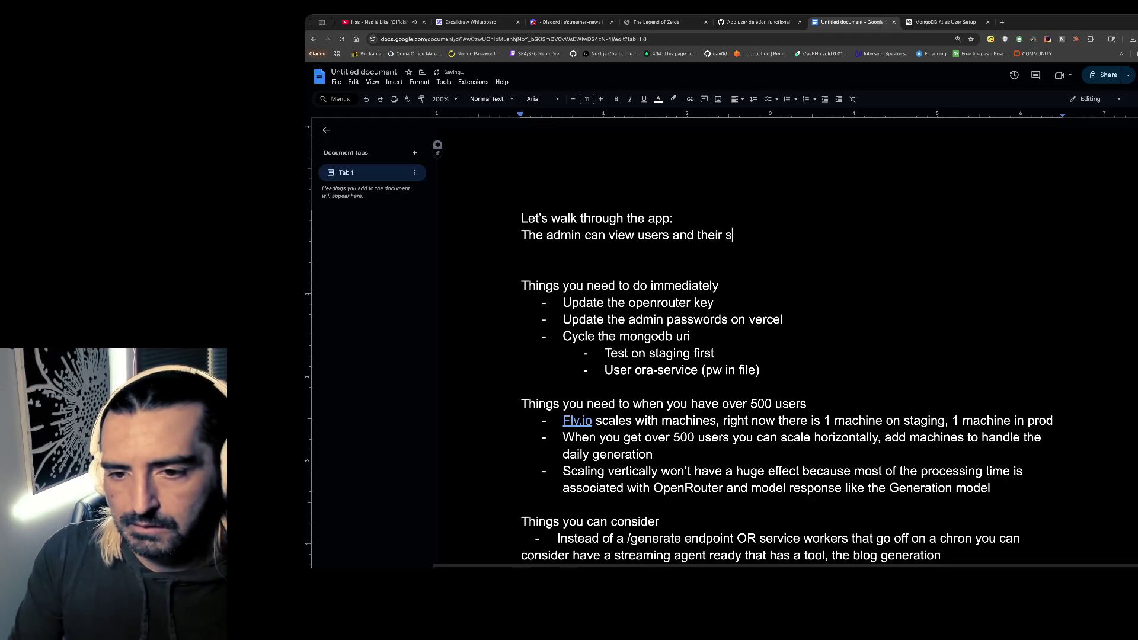
type("ription status")
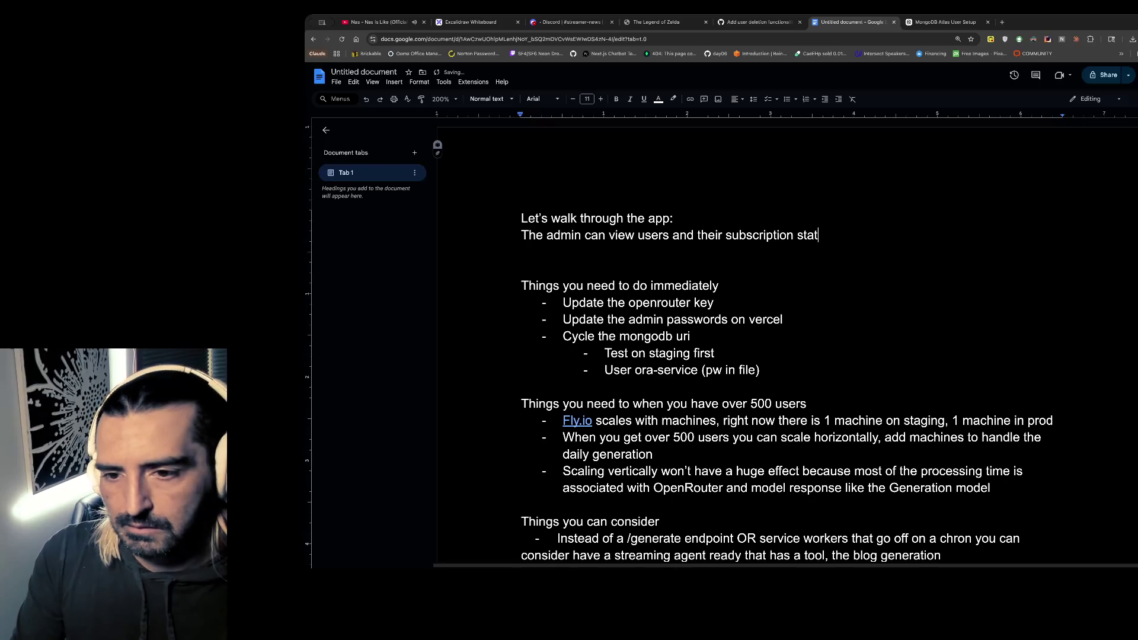
key("Return")
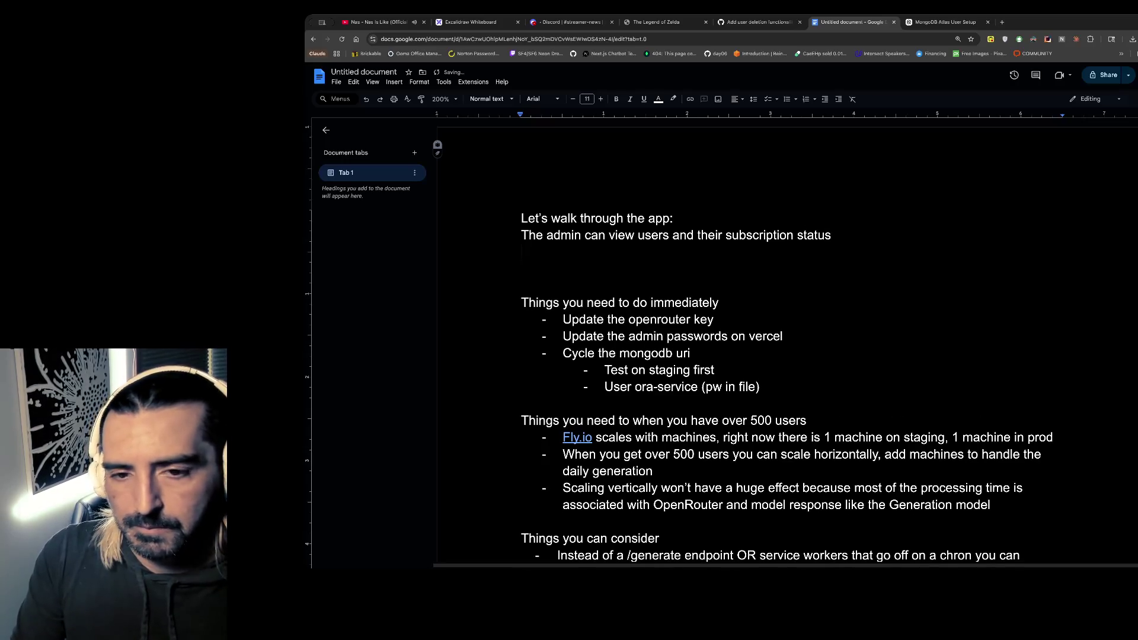
type("The admin can ")
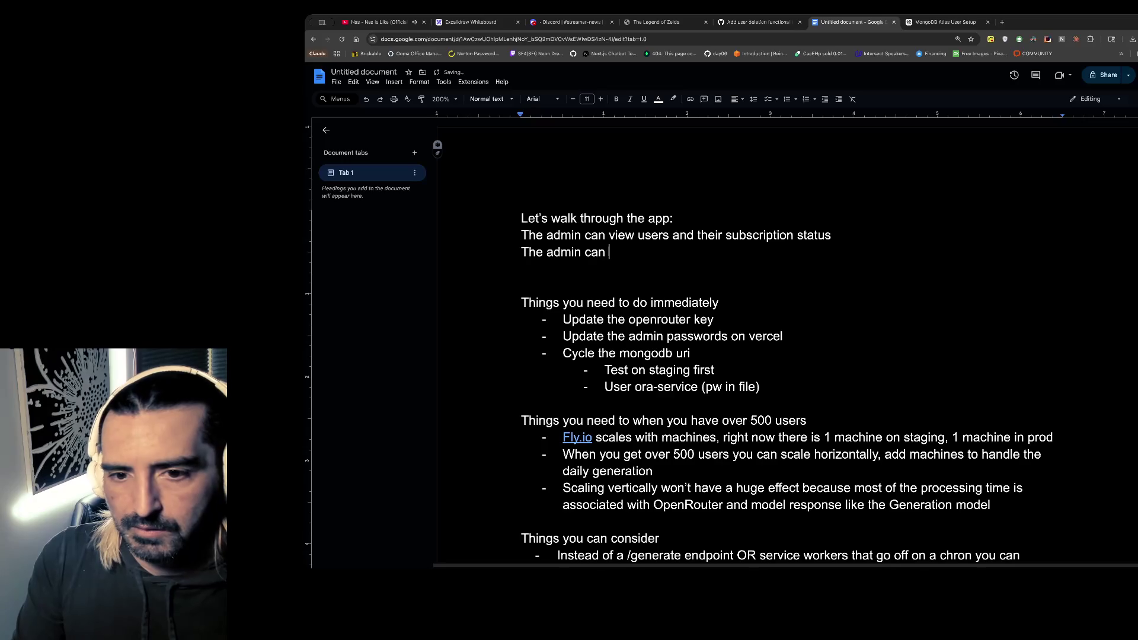
type("rigger the ")
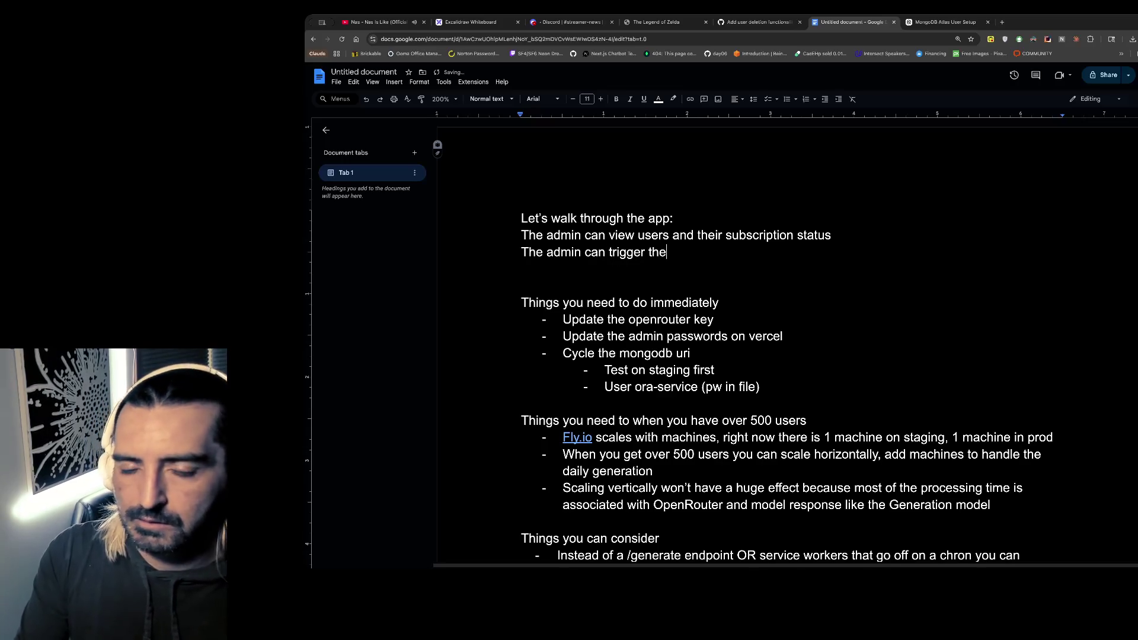
type("AM ch")
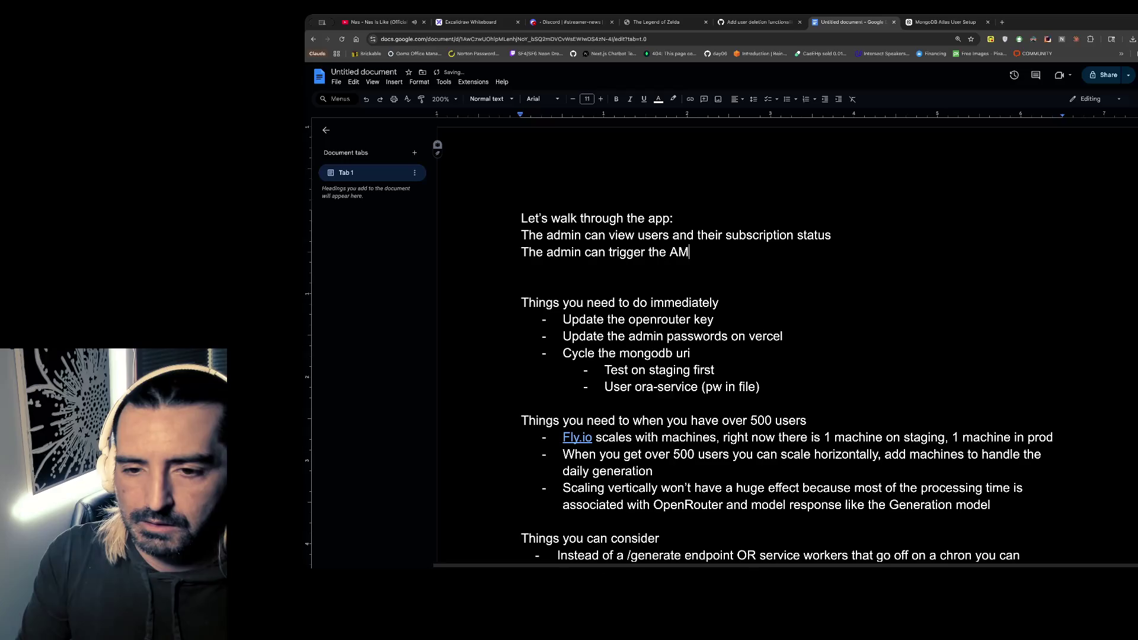
key("BackSpace")
key("BackSpace")
key("BackSpace")
key("BackSpace")
type("PM chron onb")
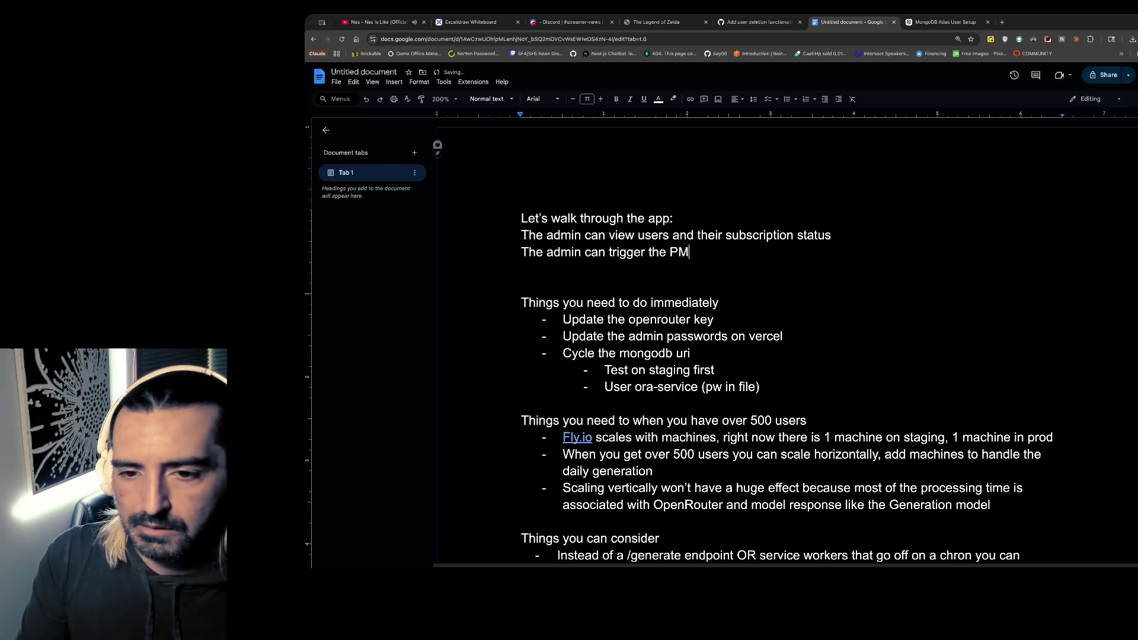
key("BackSpace")
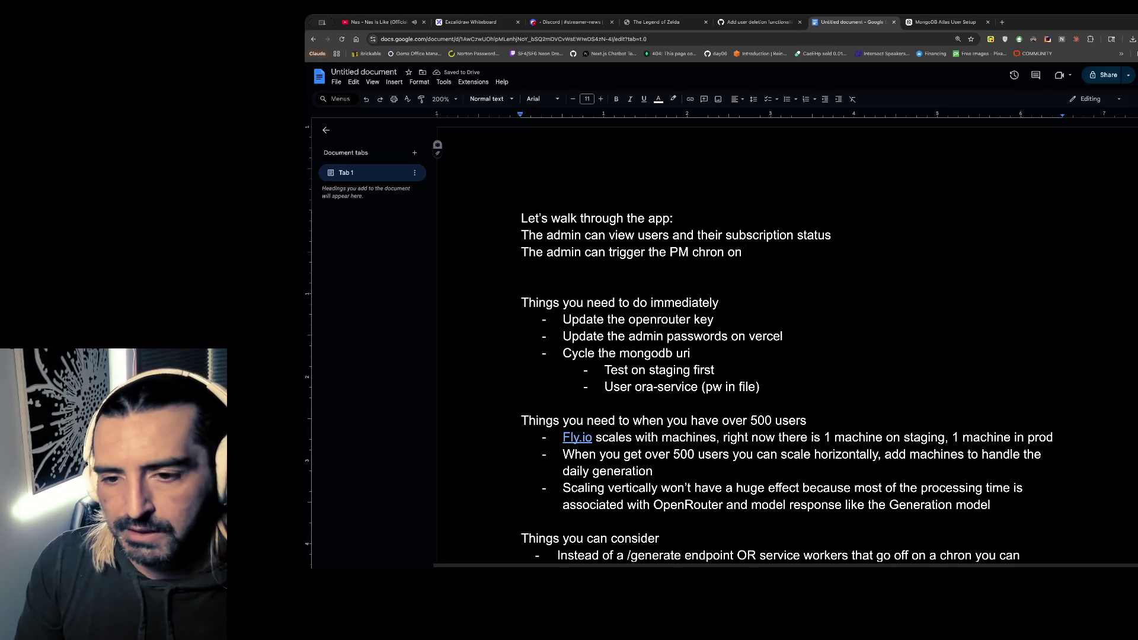
type("staging")
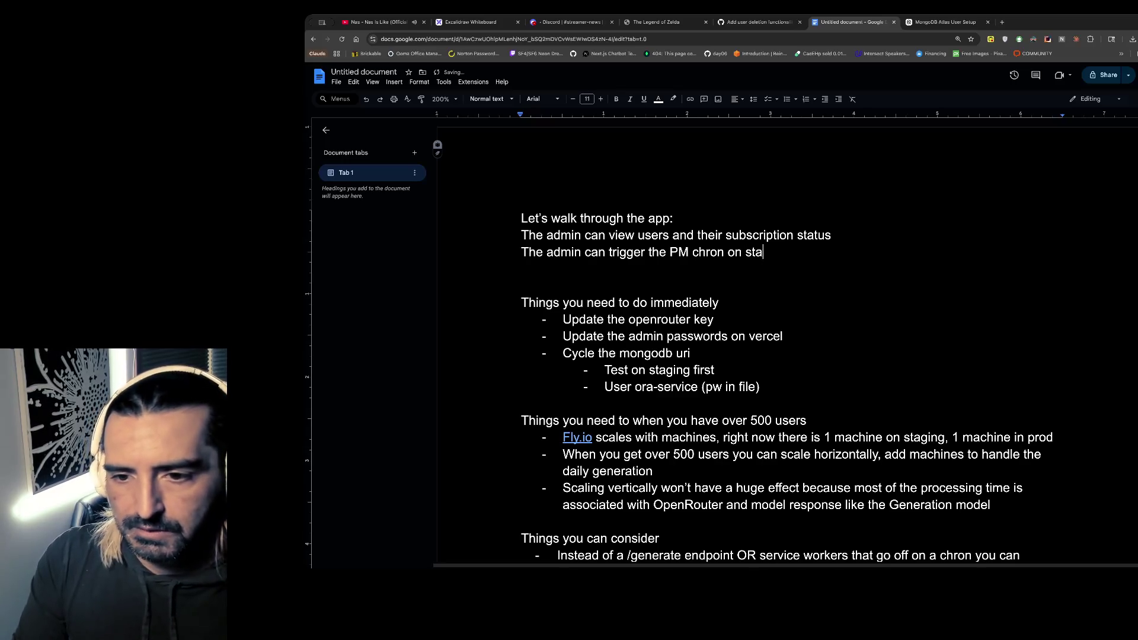
key("Return")
Step: Add the line on viewing microservice health on staging and prod, then begin a fourth admin line
type("The admin can view the ")
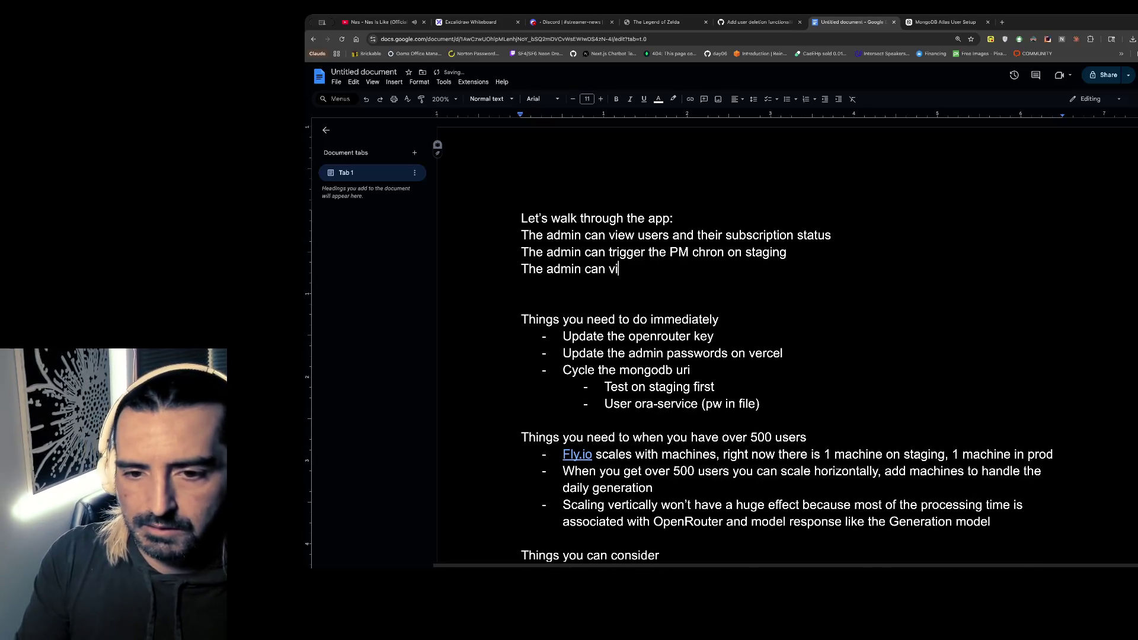
type("health of the microser")
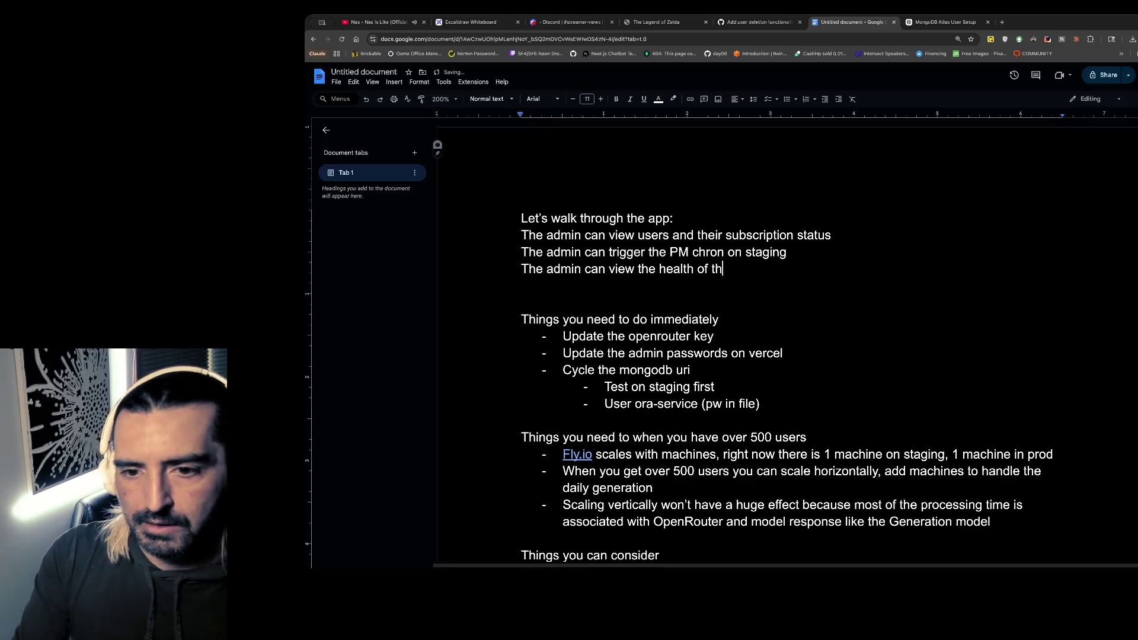
type("vice on both staging")
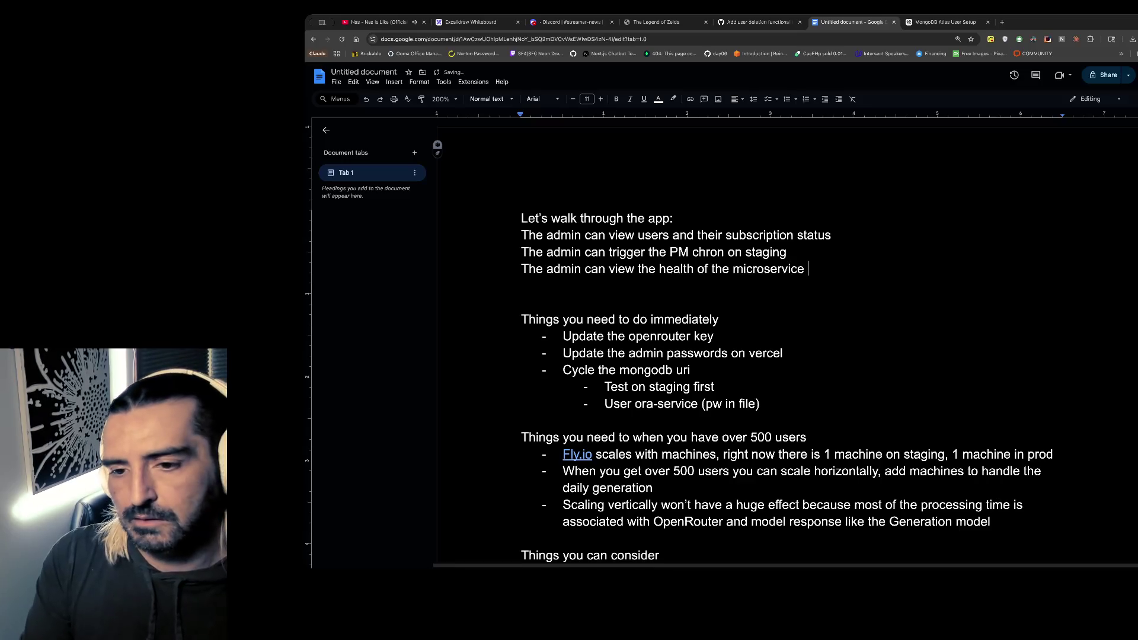
type(" and ")
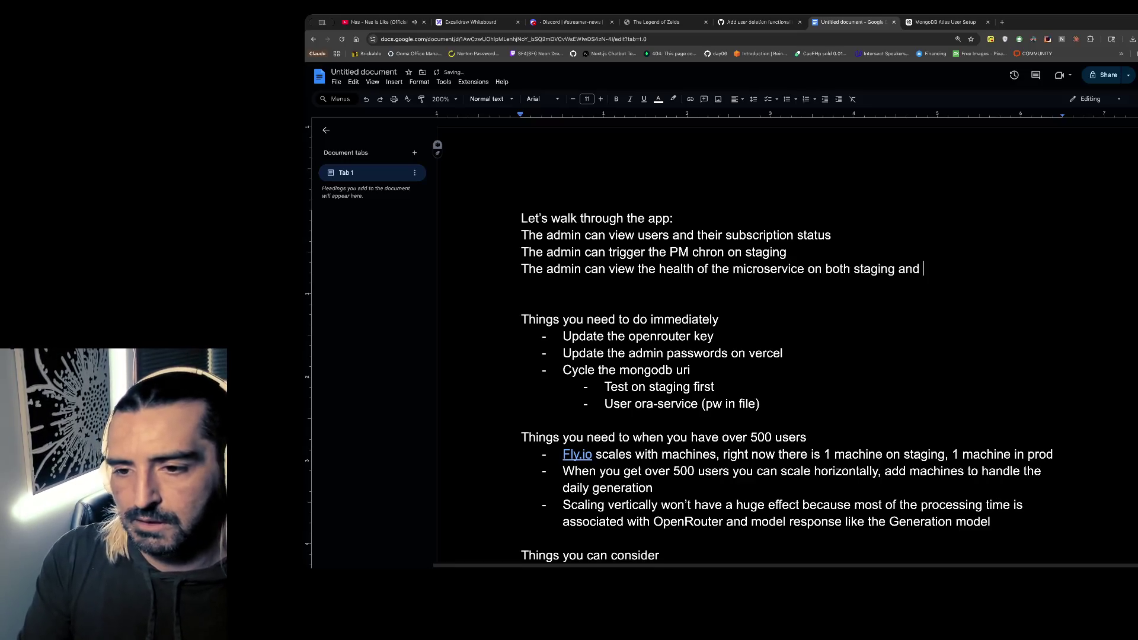
type("prod")
key("Return")
type("The admin c")
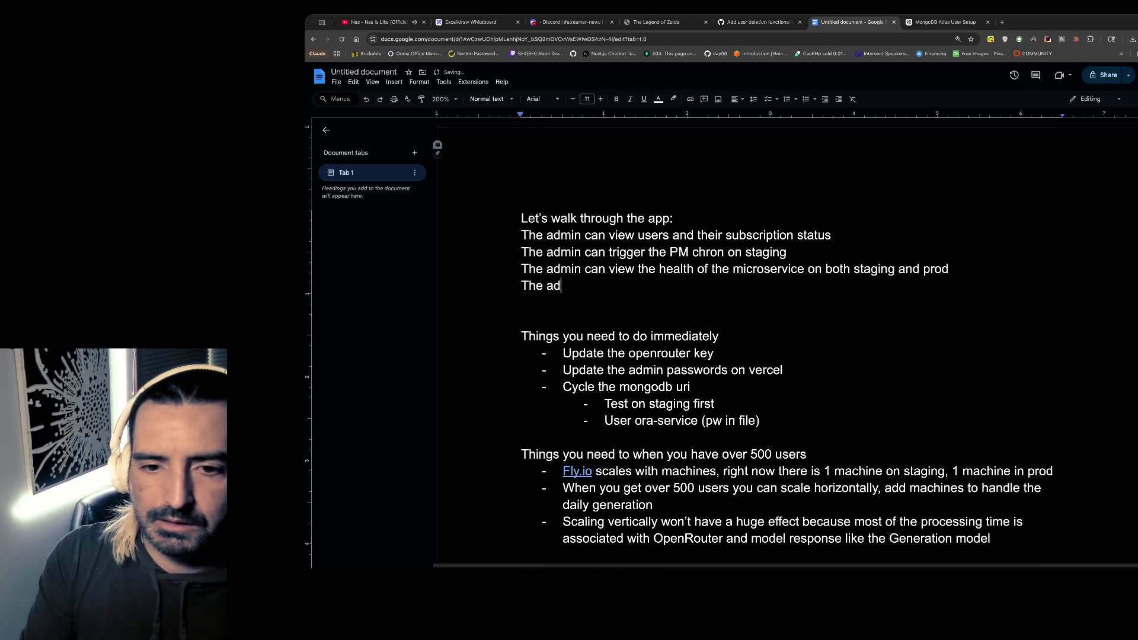
type("an v")
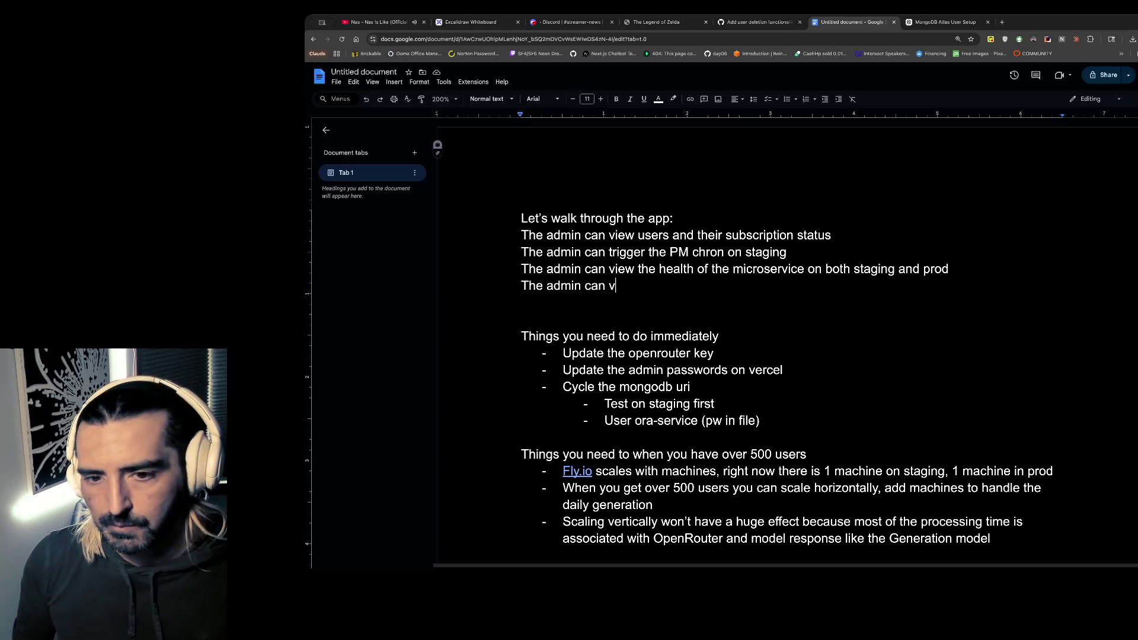
Step: Finish the fourth line about viewing email delivery errors, then start the daily-report sentence
type("iew any")
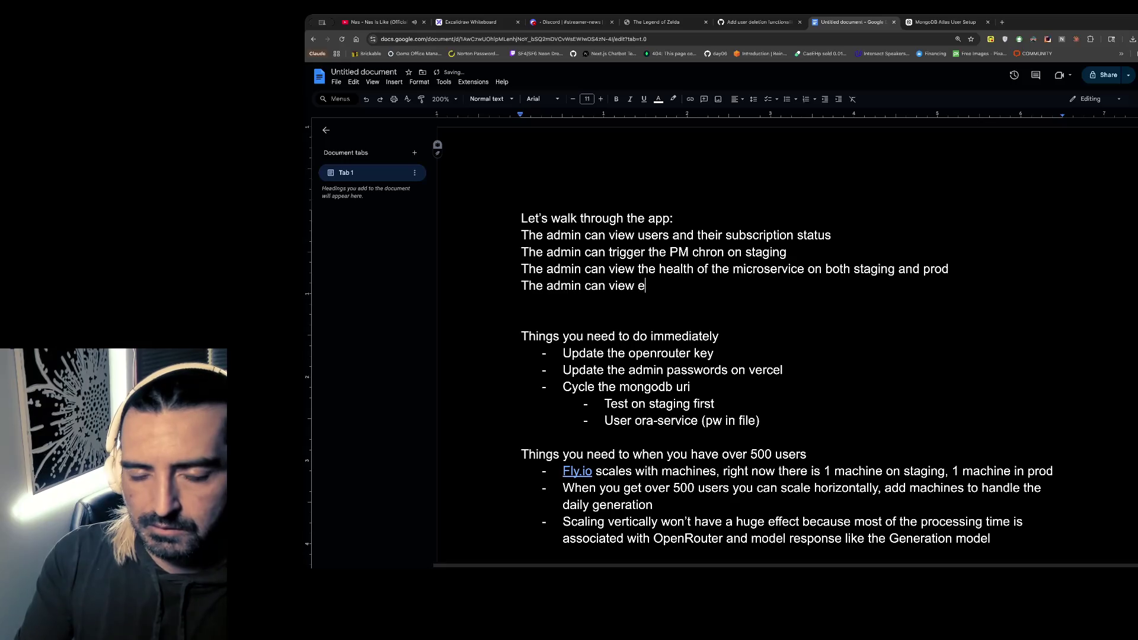
type(" errors in dl")
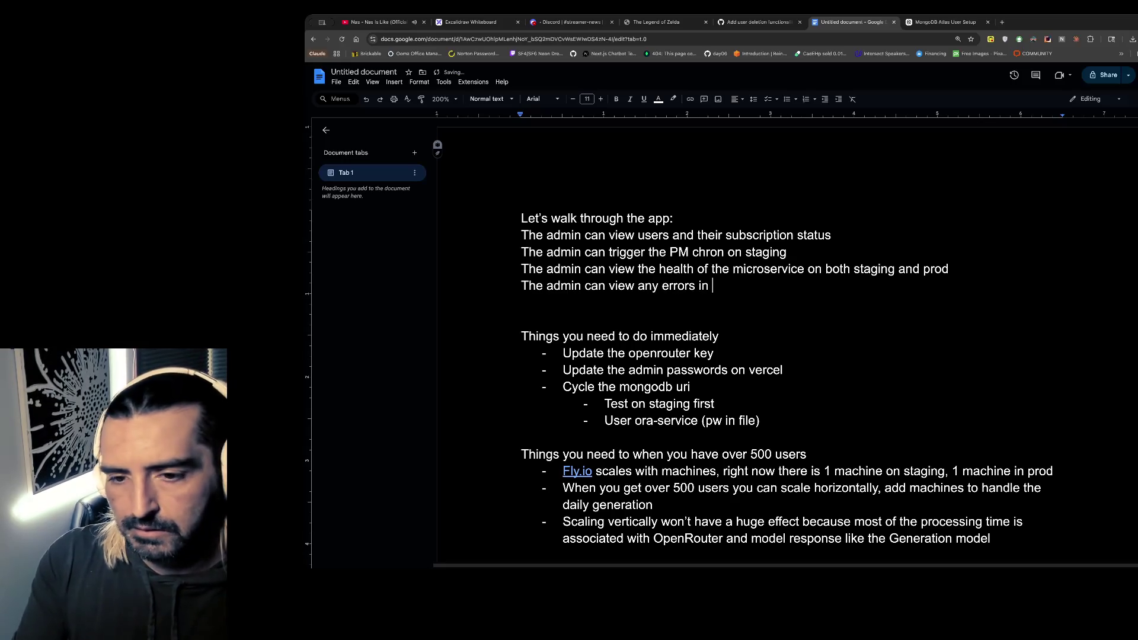
key("BackSpace")
type("elivery of the ")
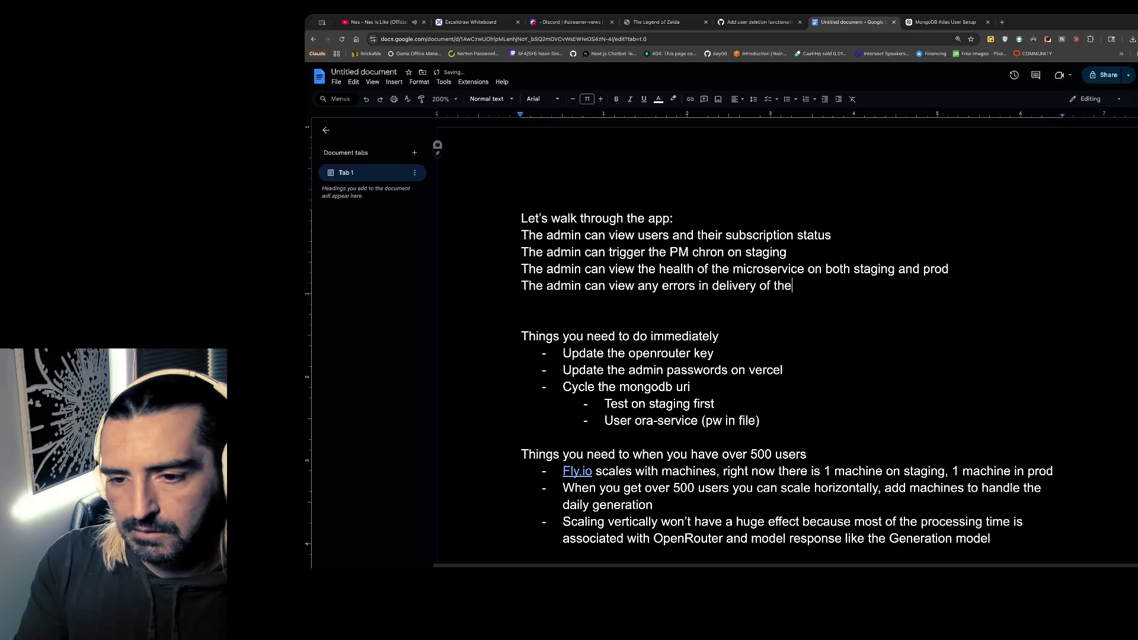
type("emails")
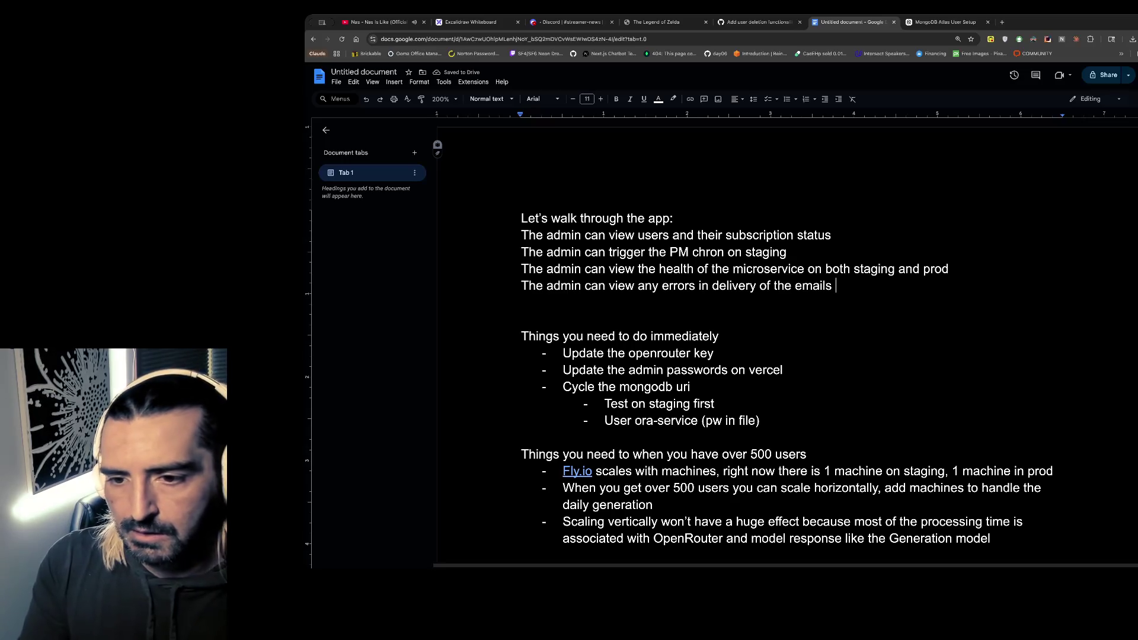
key("BackSpace")
type("emails")
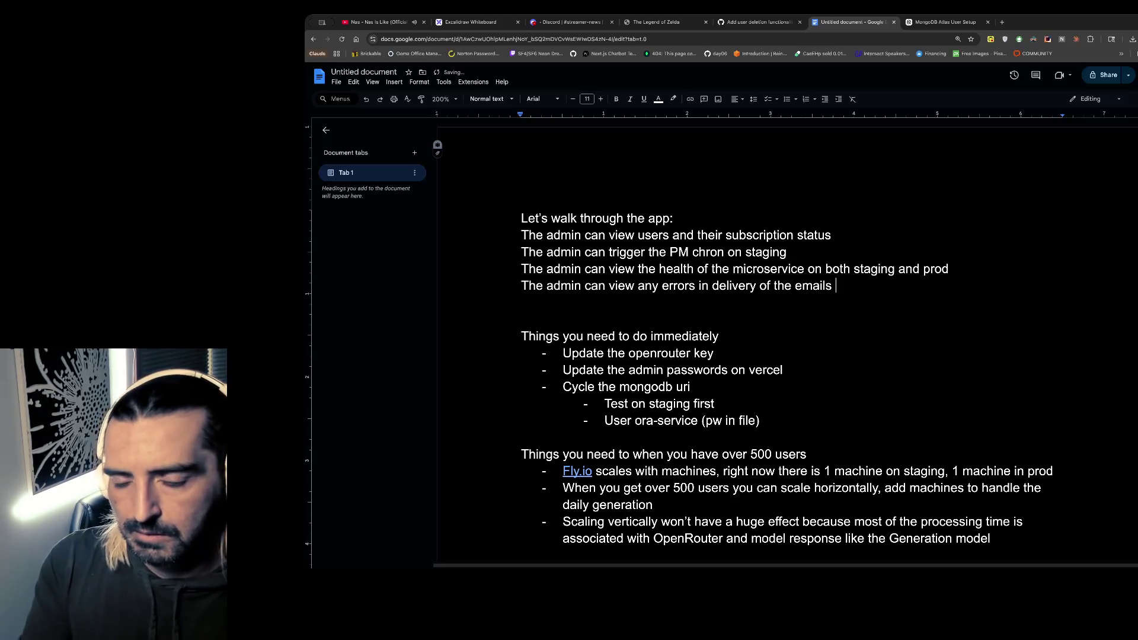
type(". During the")
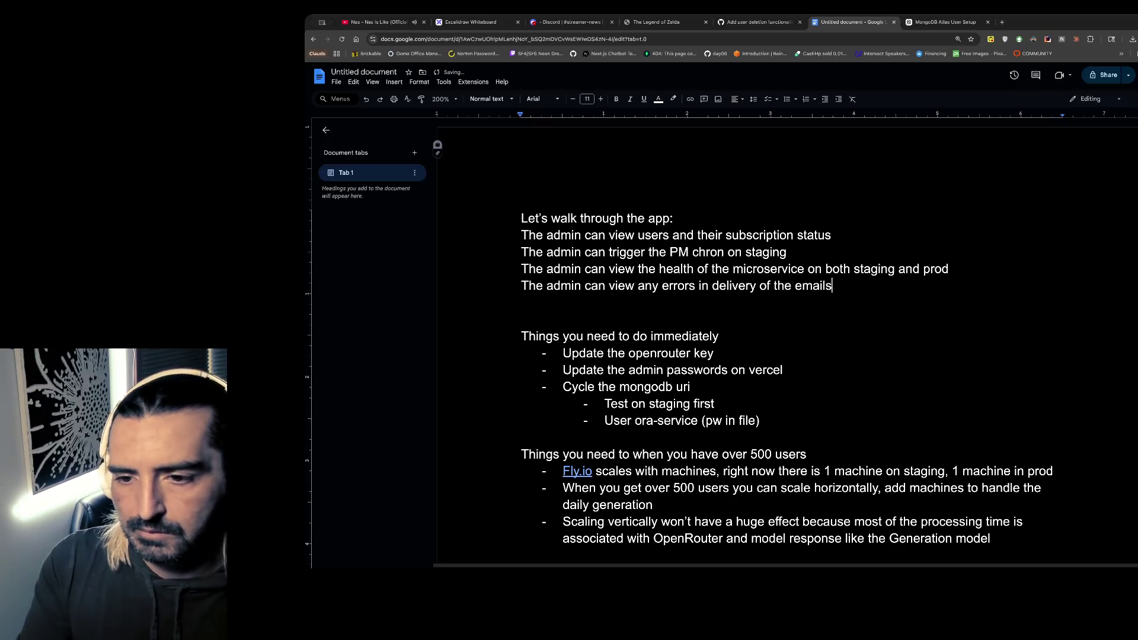
type(" daily report he")
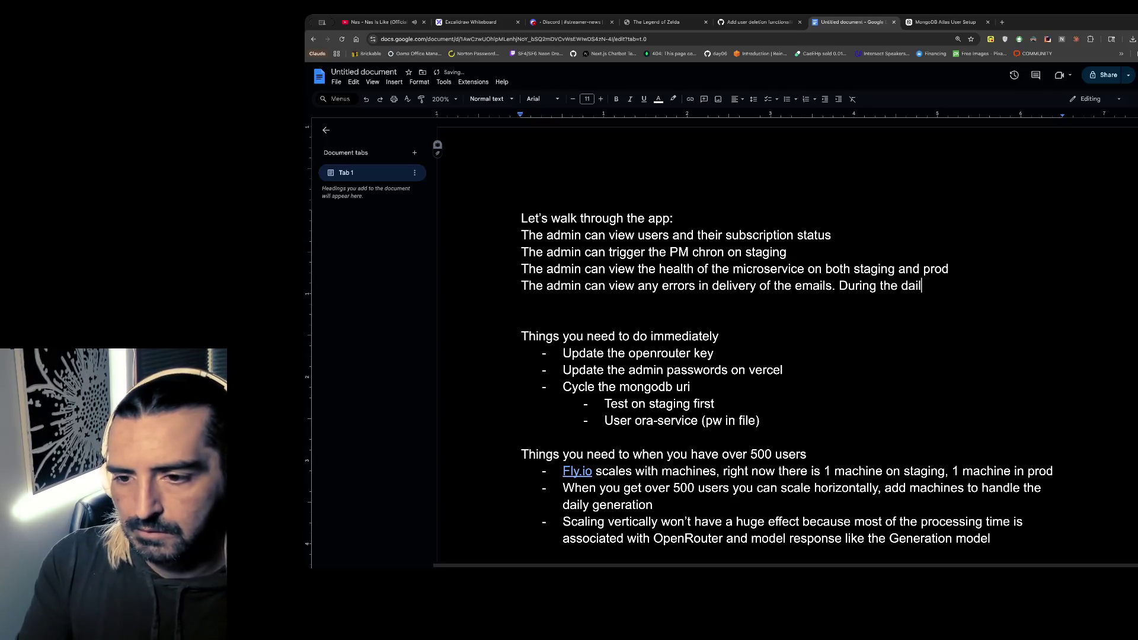
key("BackSpace")
key("BackSpace")
key("BackSpace")
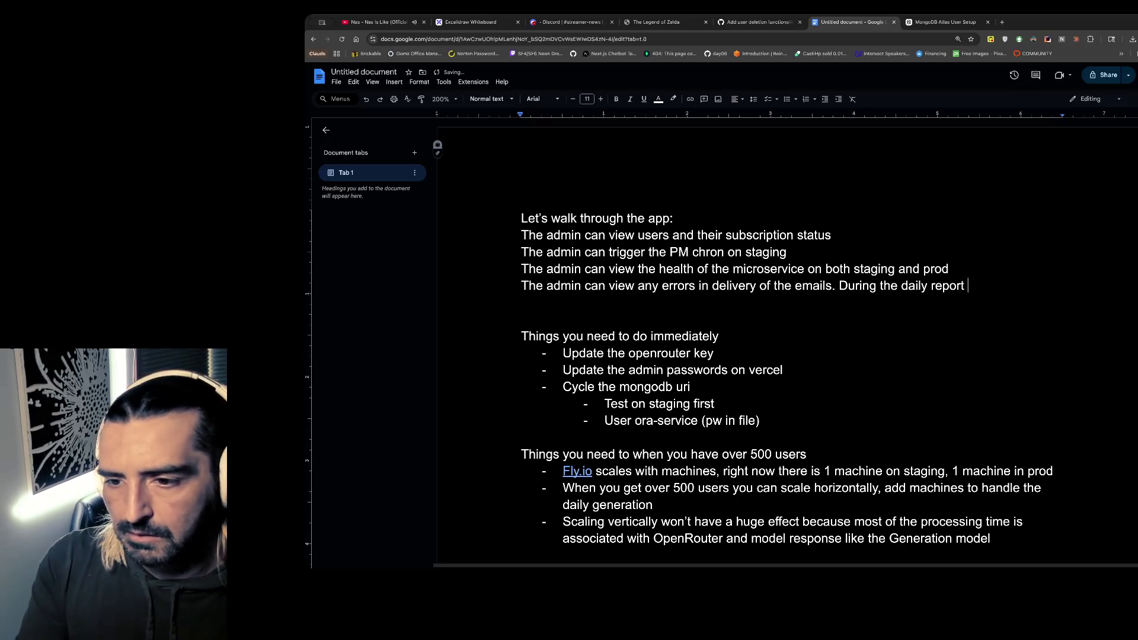
type("you")
key("BackSpace")
key("BackSpace")
key("BackSpace")
type("the admin can")
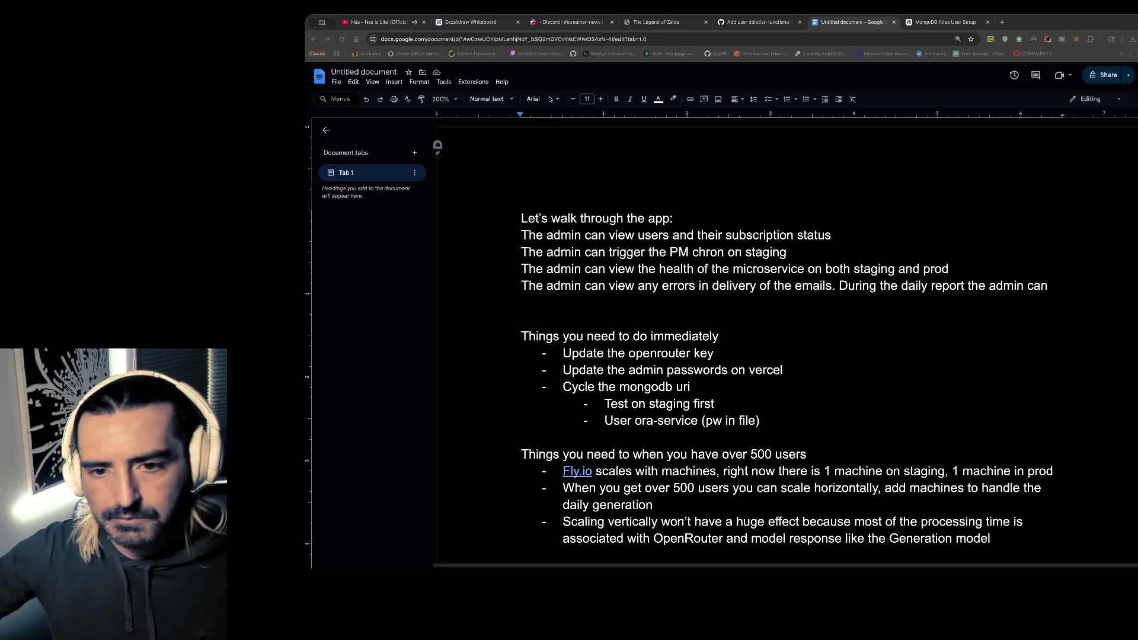
Step: Scroll the notes to the end, then load chatgpt.com in a new browser tab
left_click(737, 86)
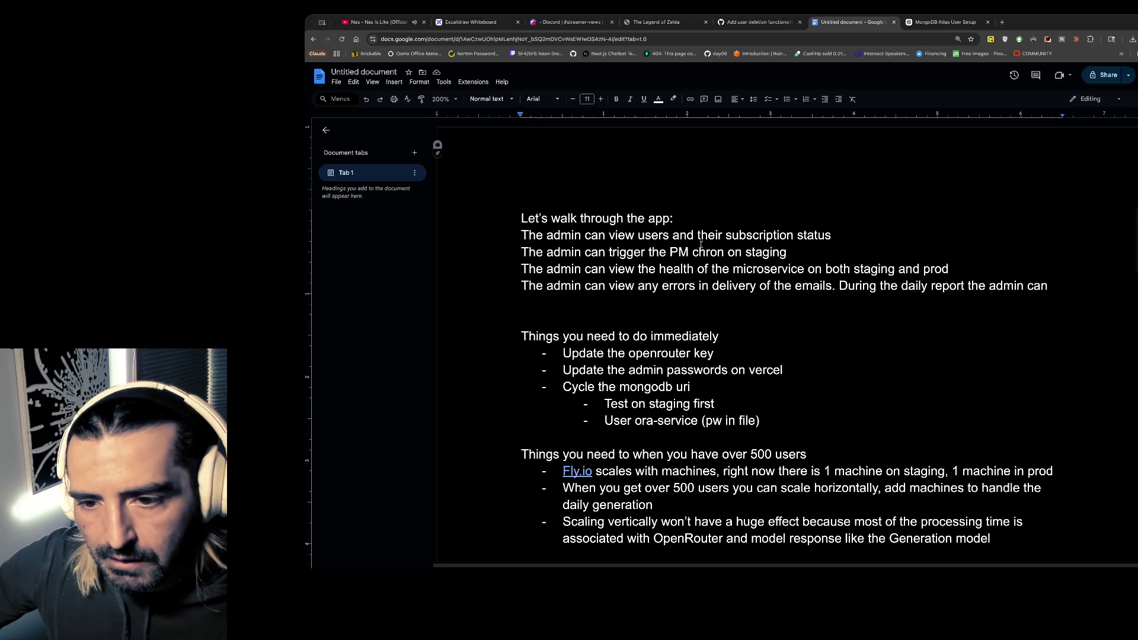
scroll(631, 385, "down", 3)
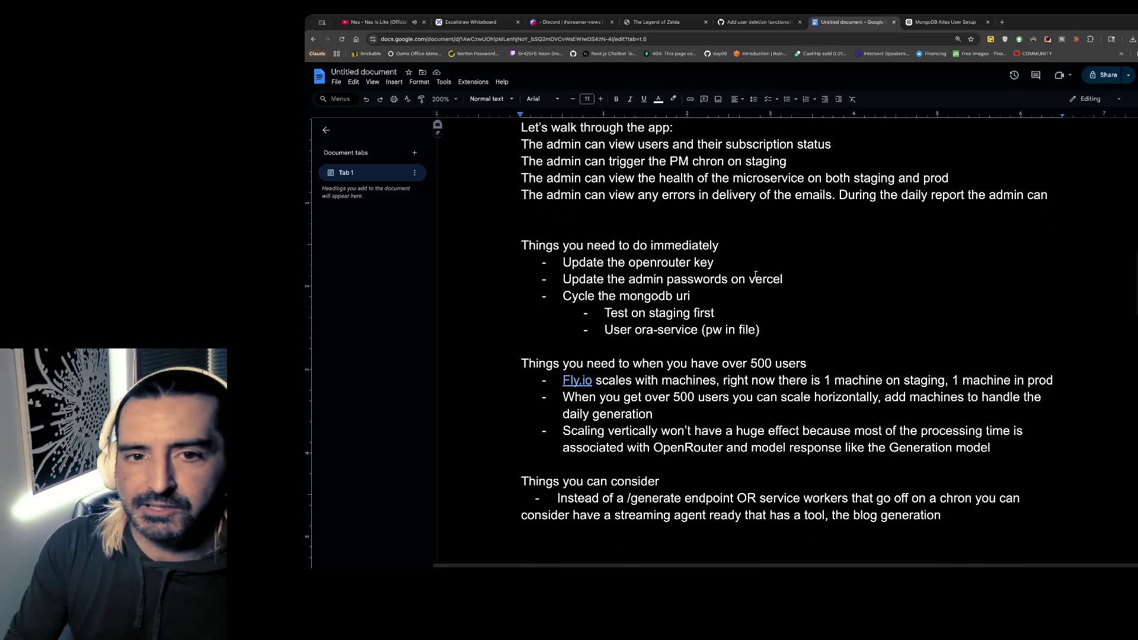
key("ctrl+t")
type("chatgpt.com")
key("Return")
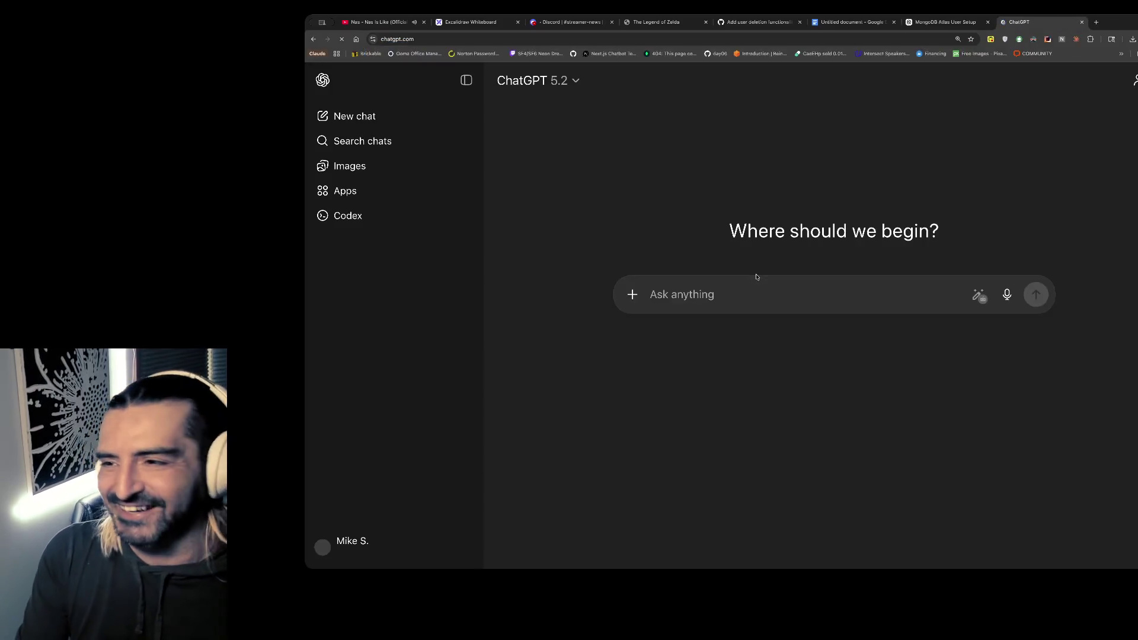
Step: Ask ChatGPT 'in a google doc can i click to different links'
type("in a google doc can ")
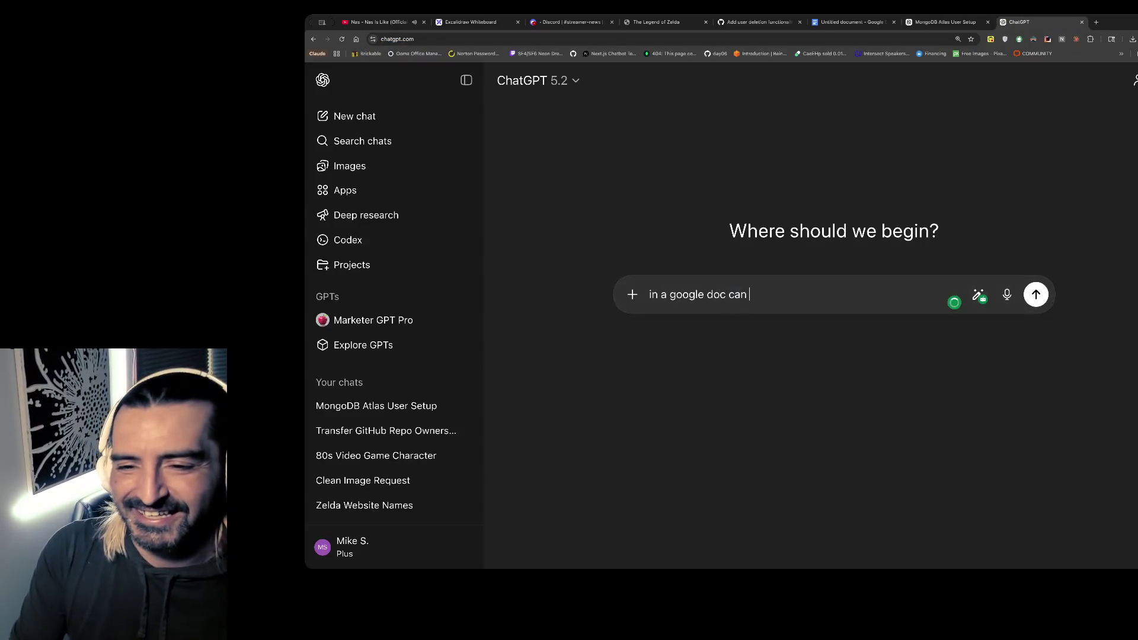
type("i click to")
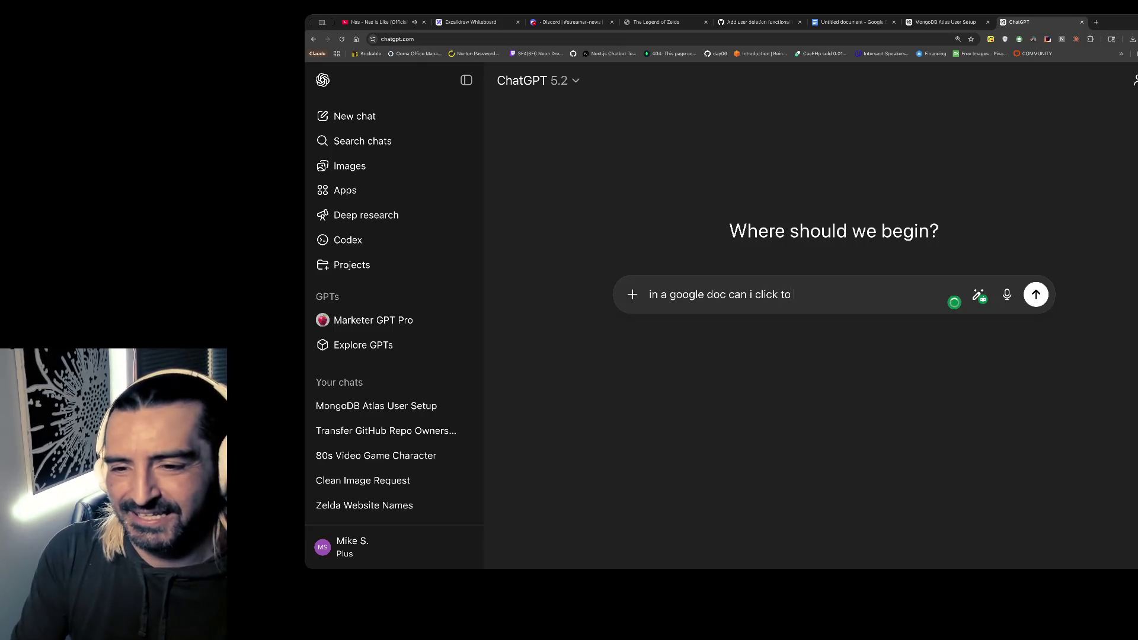
type(" different links")
key("Return")
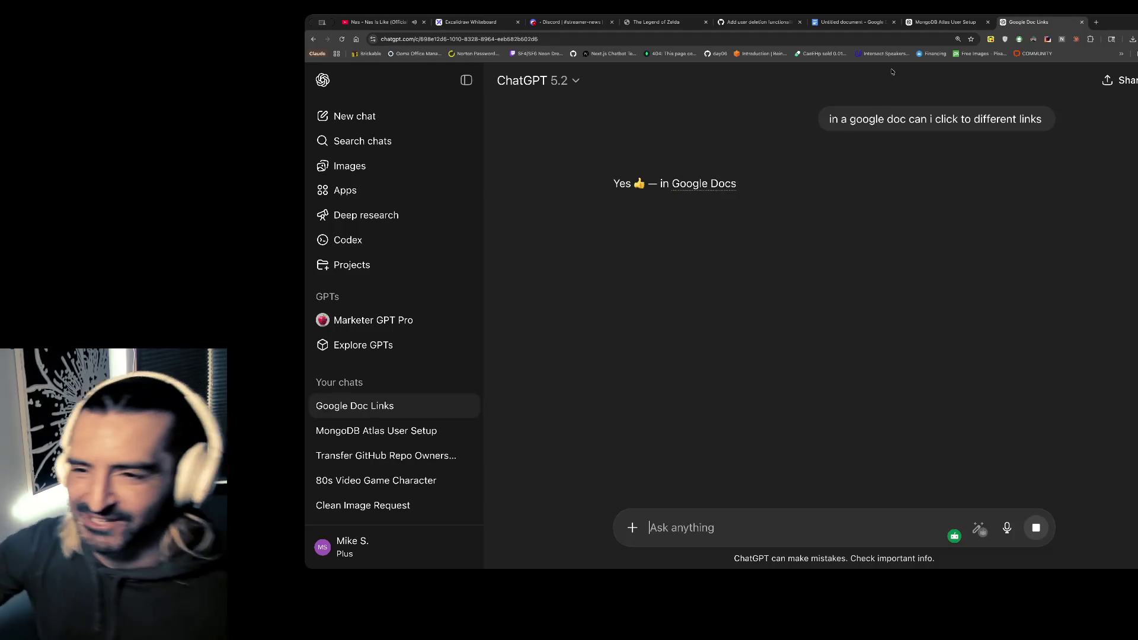
triple_click(853, 119)
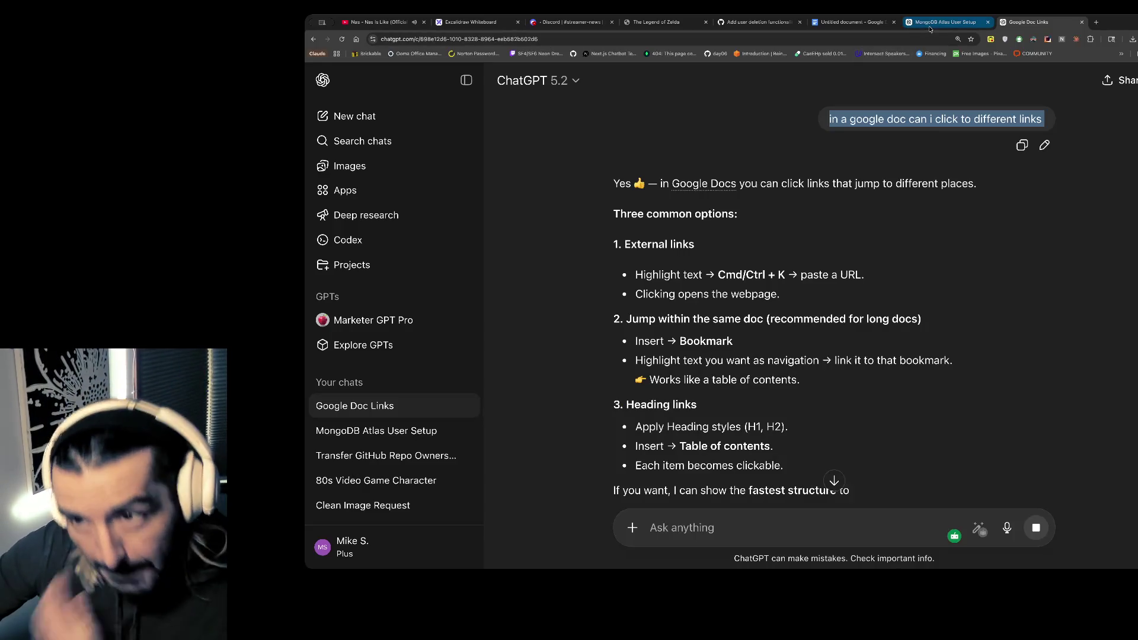
Step: Select the 'Update the admin passwords on vercel' line while reading ChatGPT's answer
key("ctrl+shift+Tab")
key("ctrl+shift+Tab")
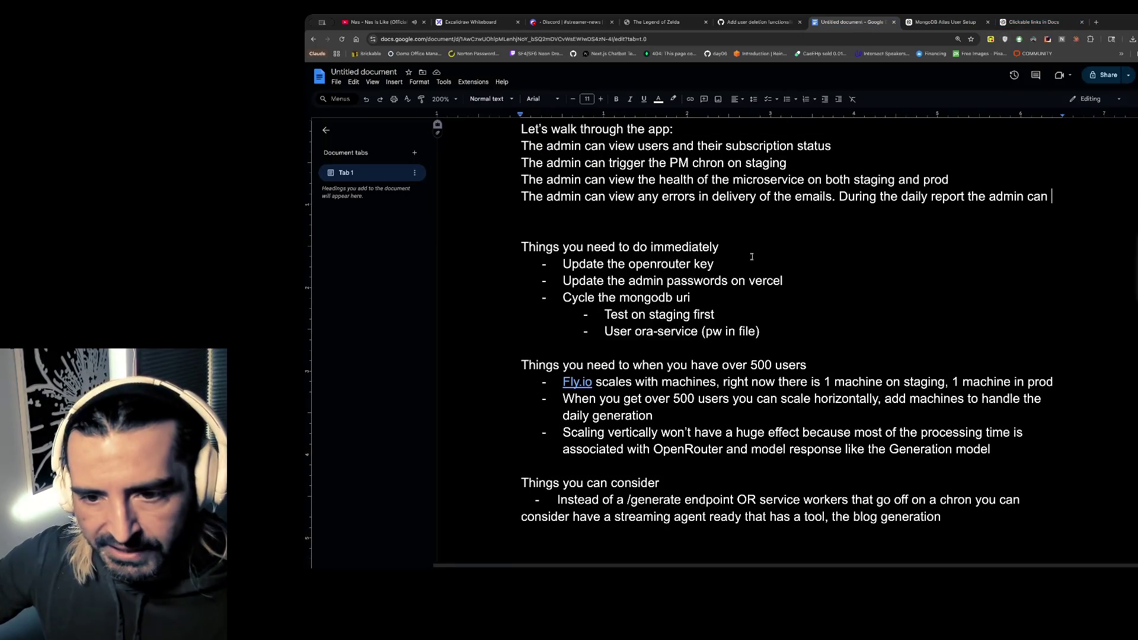
left_click_drag(784, 281, 563, 281)
left_click(1035, 22)
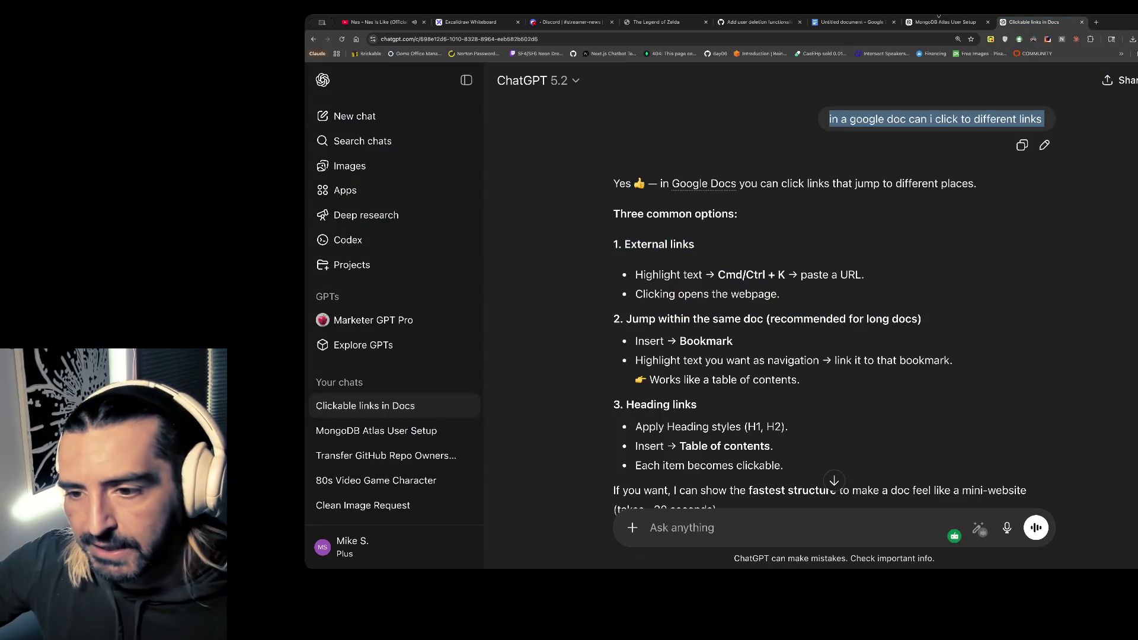
scroll(768, 302, "down", 1)
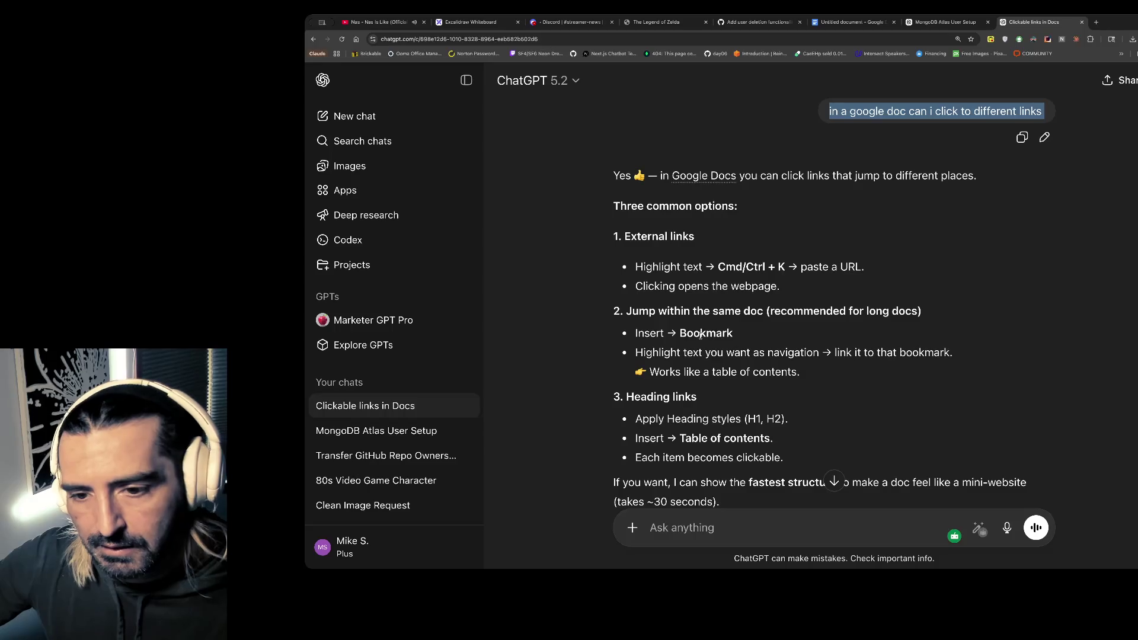
left_click(853, 22)
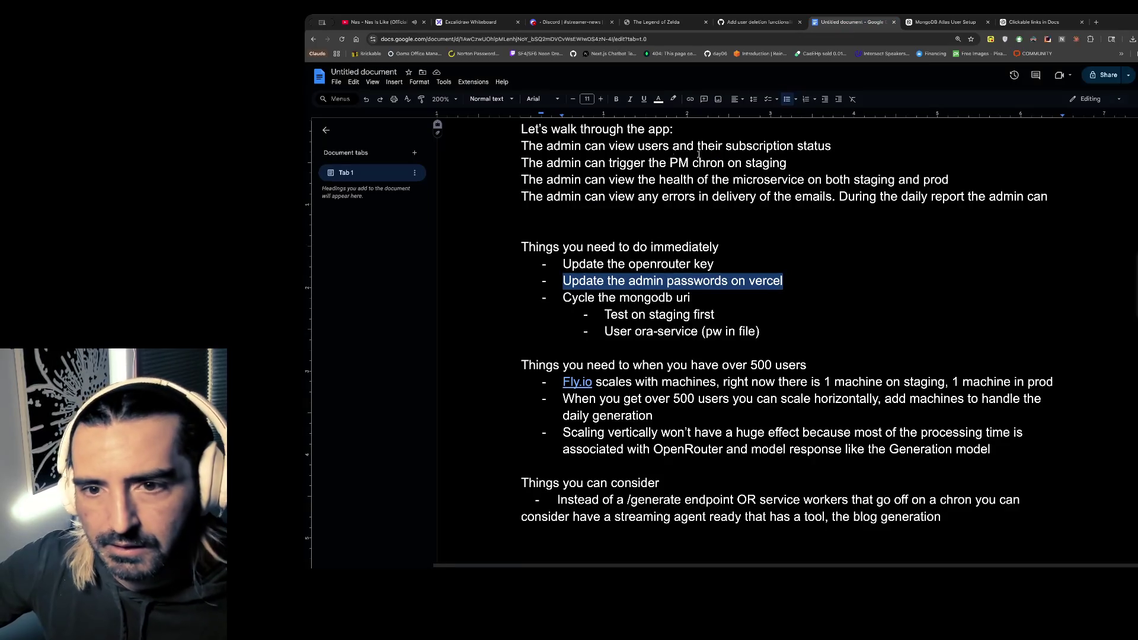
Step: Add a bookmark to the 'Update the admin passwords on vercel' line via Insert > Bookmark
left_click(372, 82)
mouse_move(394, 82)
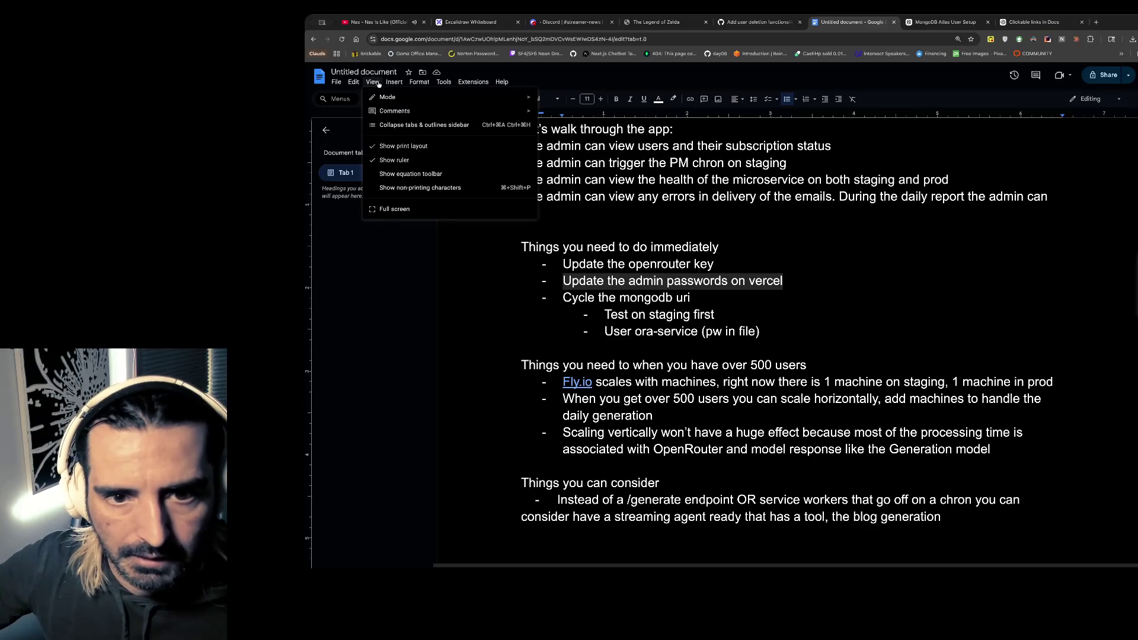
mouse_move(437, 196)
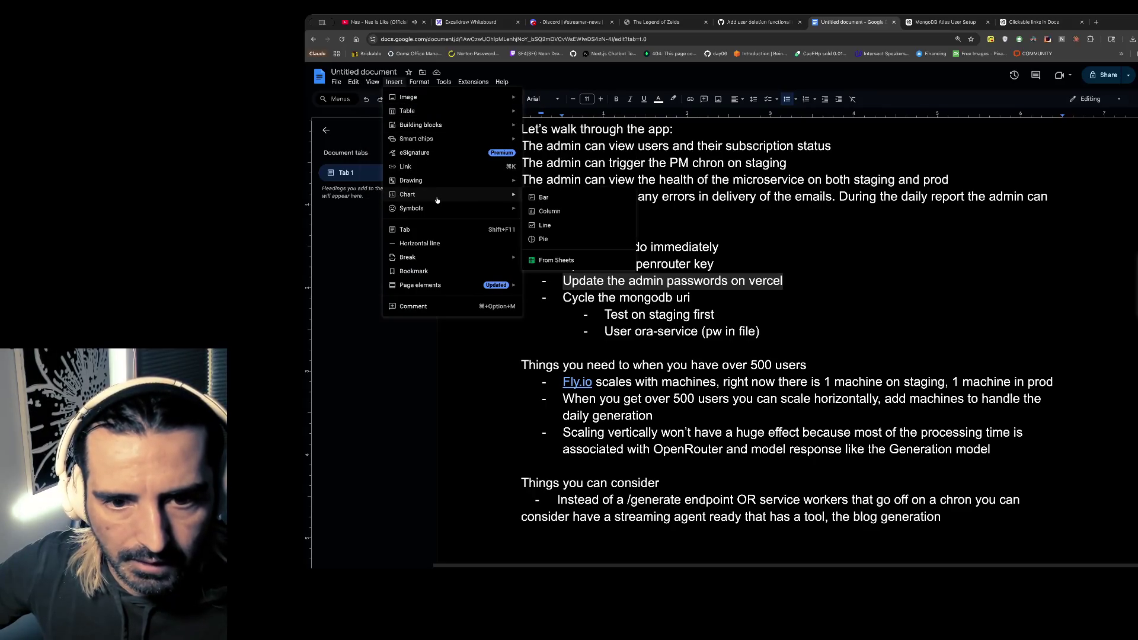
left_click(417, 270)
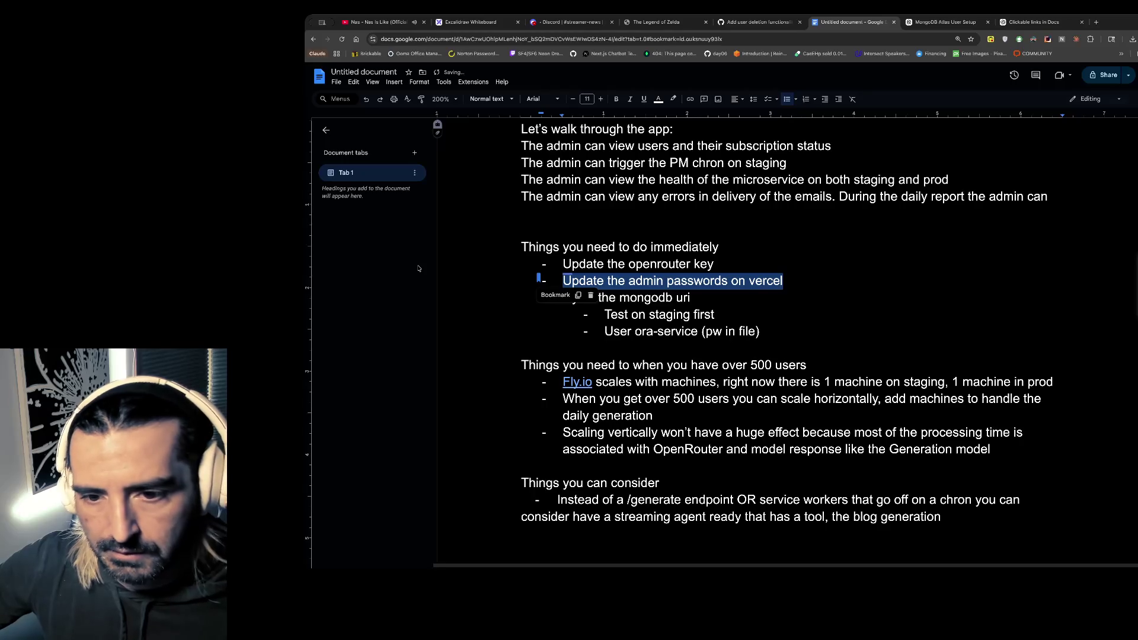
left_click(1001, 24)
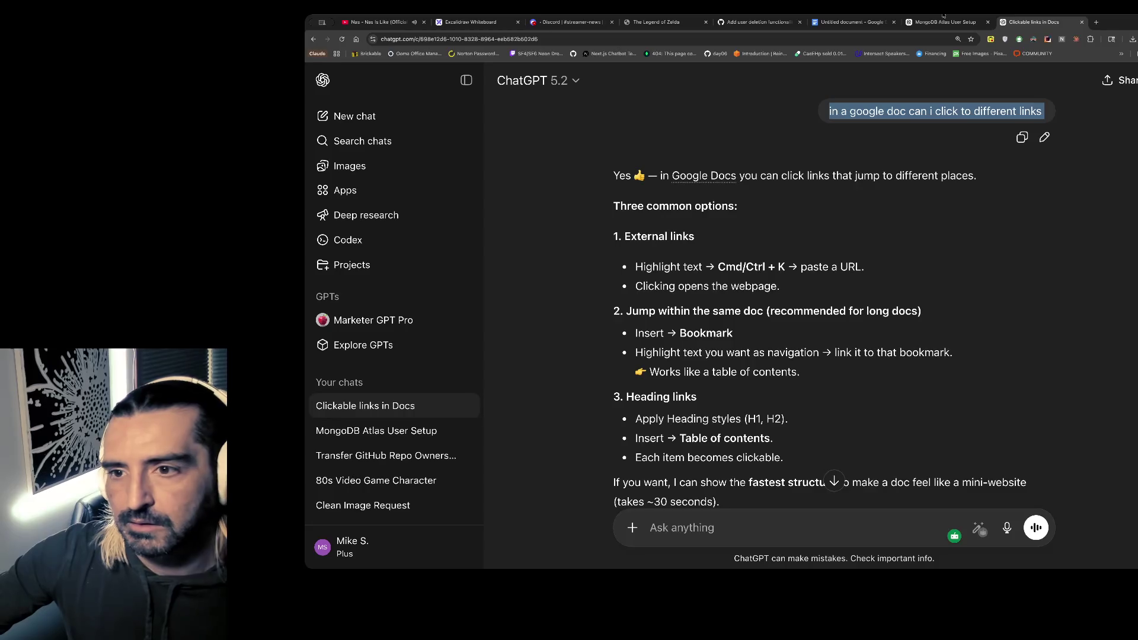
Step: Reply 'yeah okay fine' to ChatGPT's offer to build a mini-website doc
key("ctrl+shift+Tab")
key("ctrl+shift+Tab")
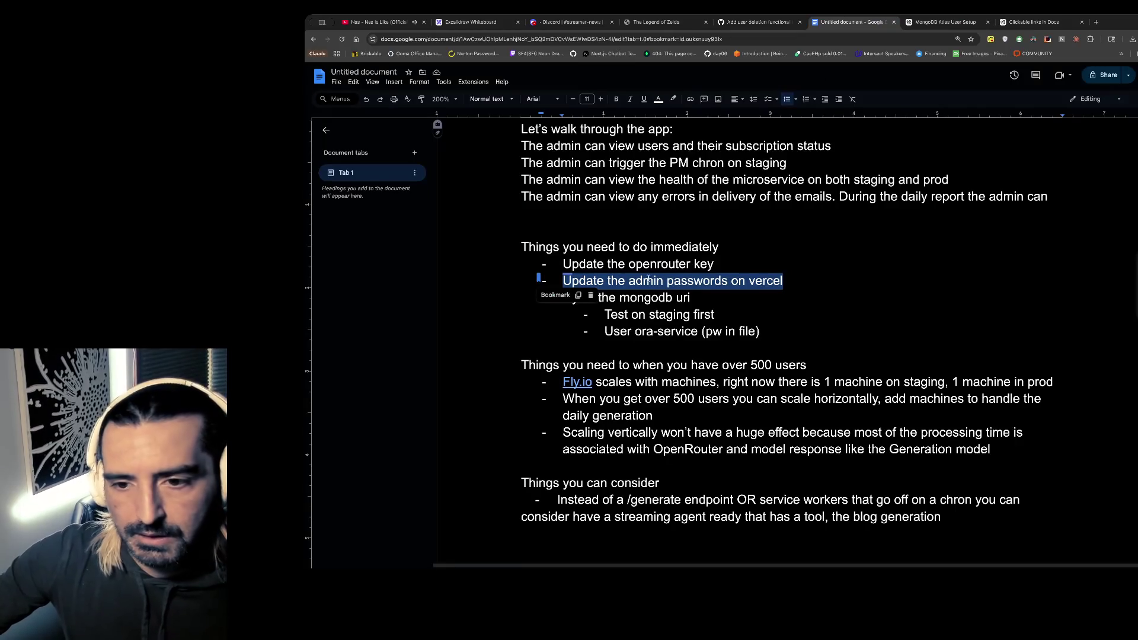
left_click(1042, 23)
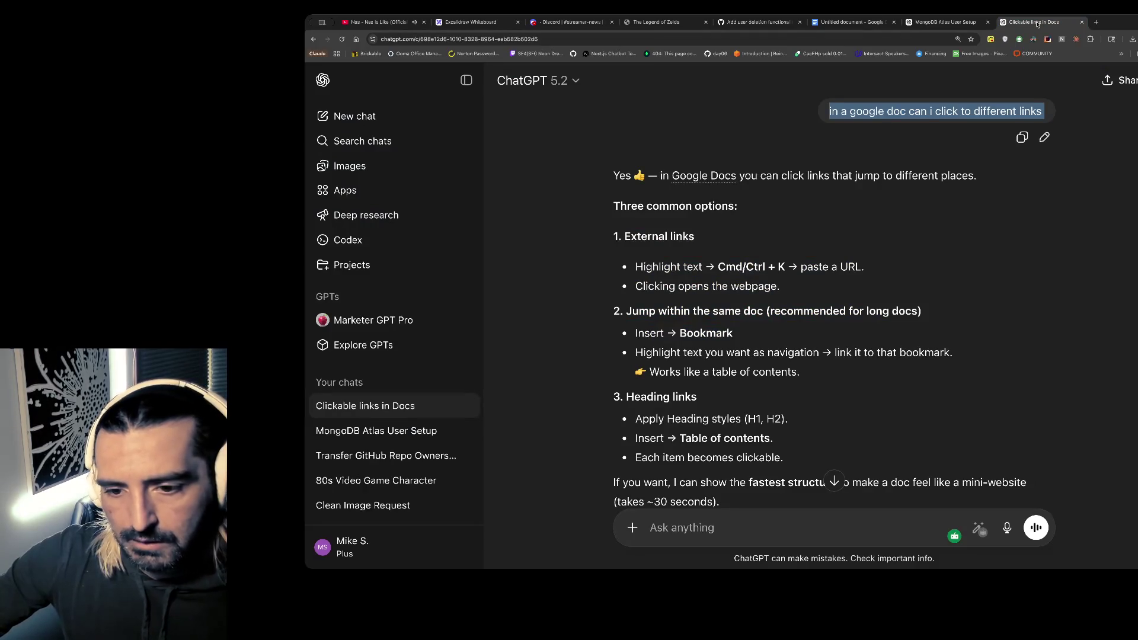
scroll(911, 226, "down", 2)
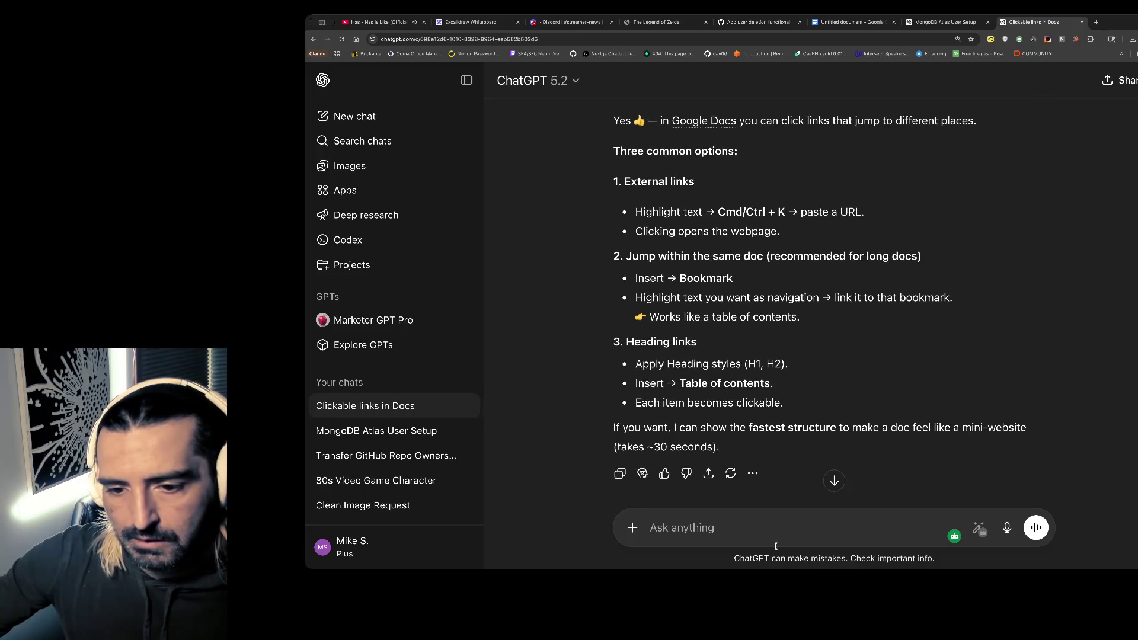
left_click_drag(873, 428, 886, 476)
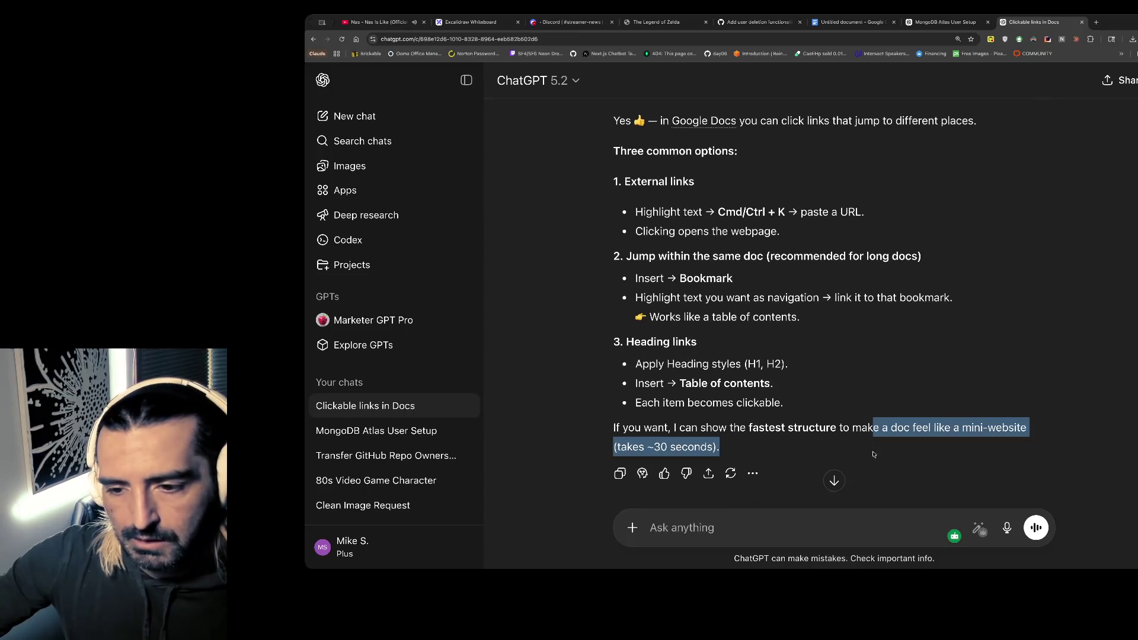
left_click(731, 516)
type("yeah okay fa")
key("BackSpace")
type("ine")
key("Return")
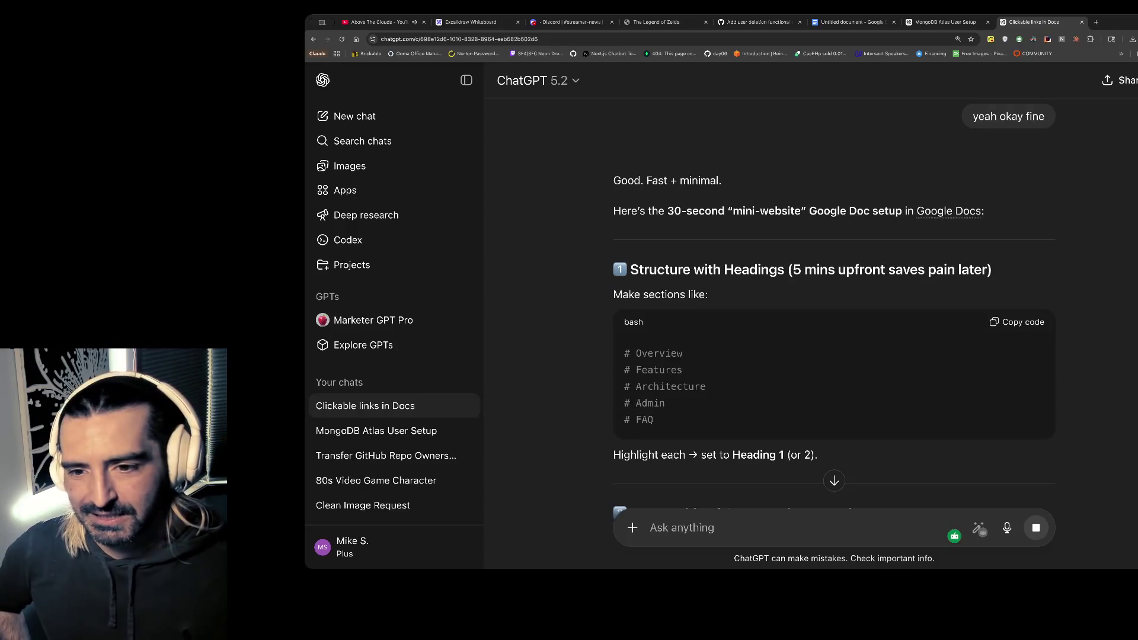
Step: Copy the # Overview to # FAQ section list from ChatGPT's answer
scroll(732, 467, "down", 2)
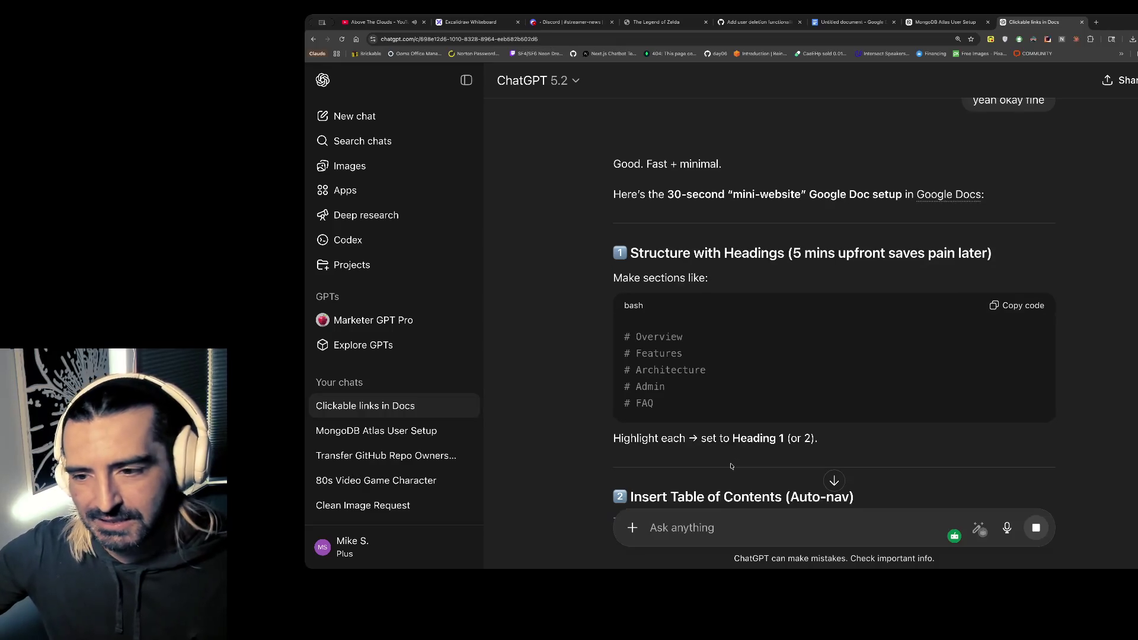
scroll(731, 464, "down", 2)
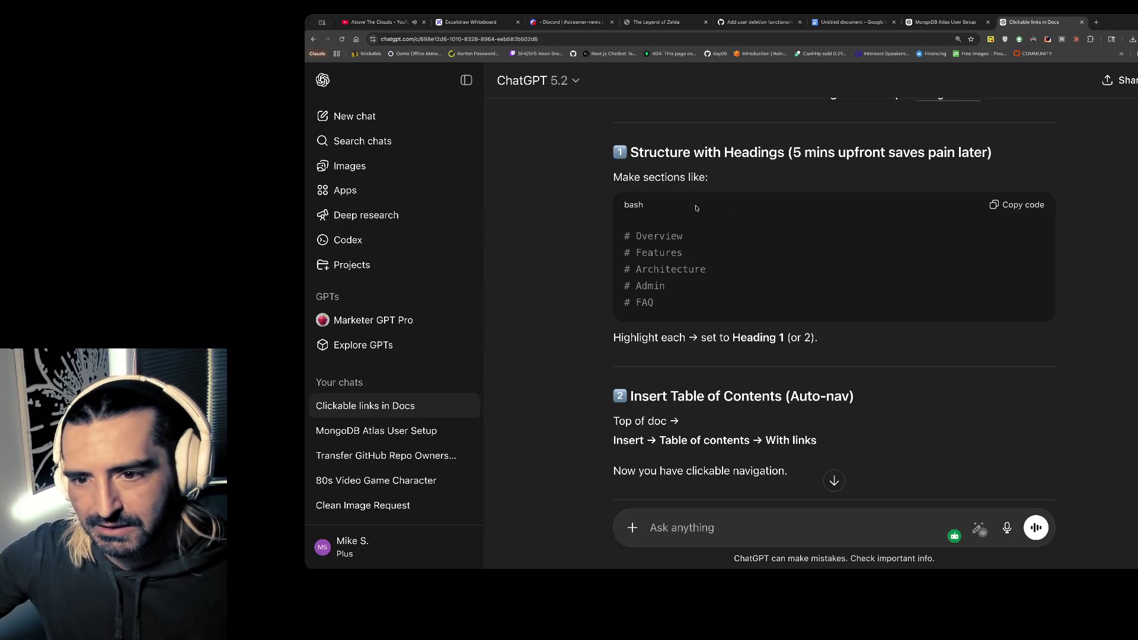
scroll(789, 232, "down", 1)
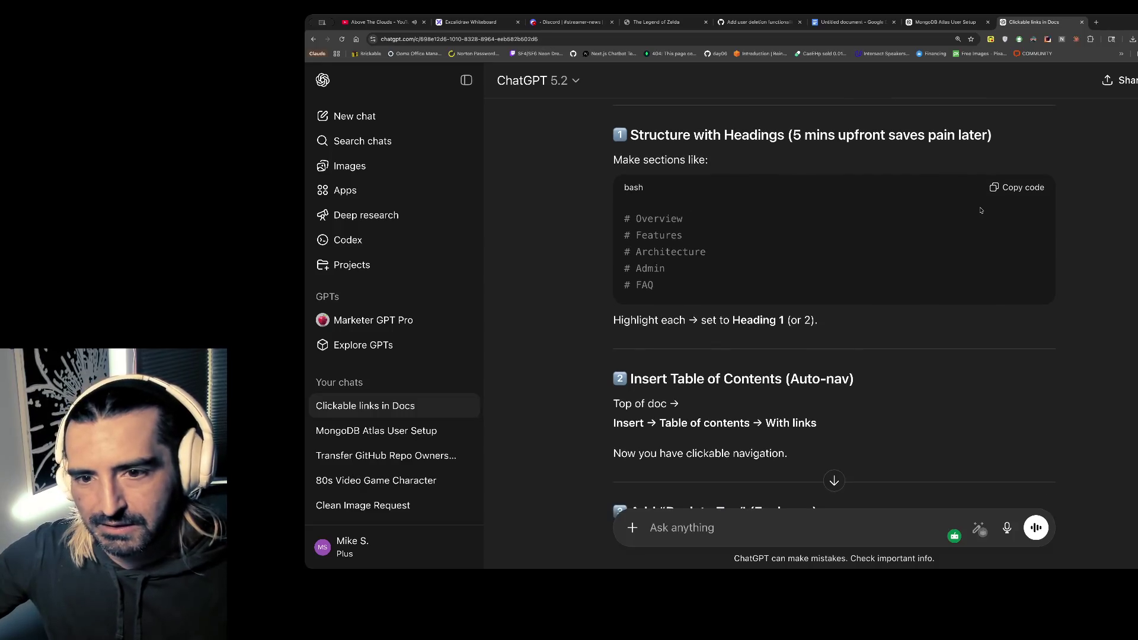
left_click(1009, 194)
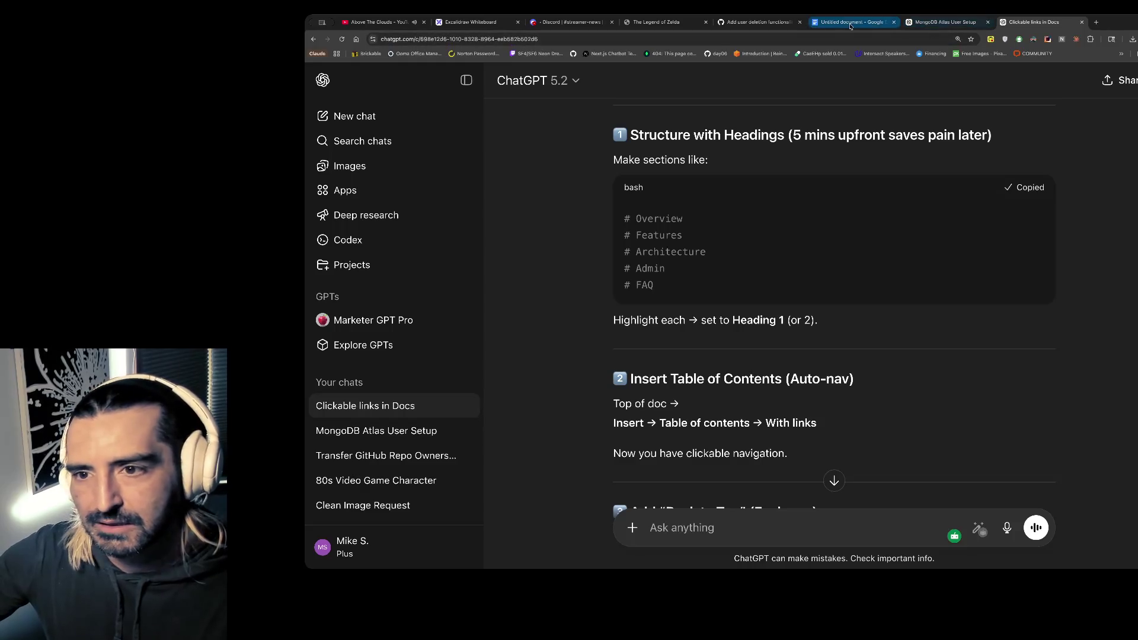
Step: Paste the # Overview to # FAQ section list above 'Let's walk through the app'
left_click(851, 22)
scroll(648, 159, "up", 2)
left_click(522, 235)
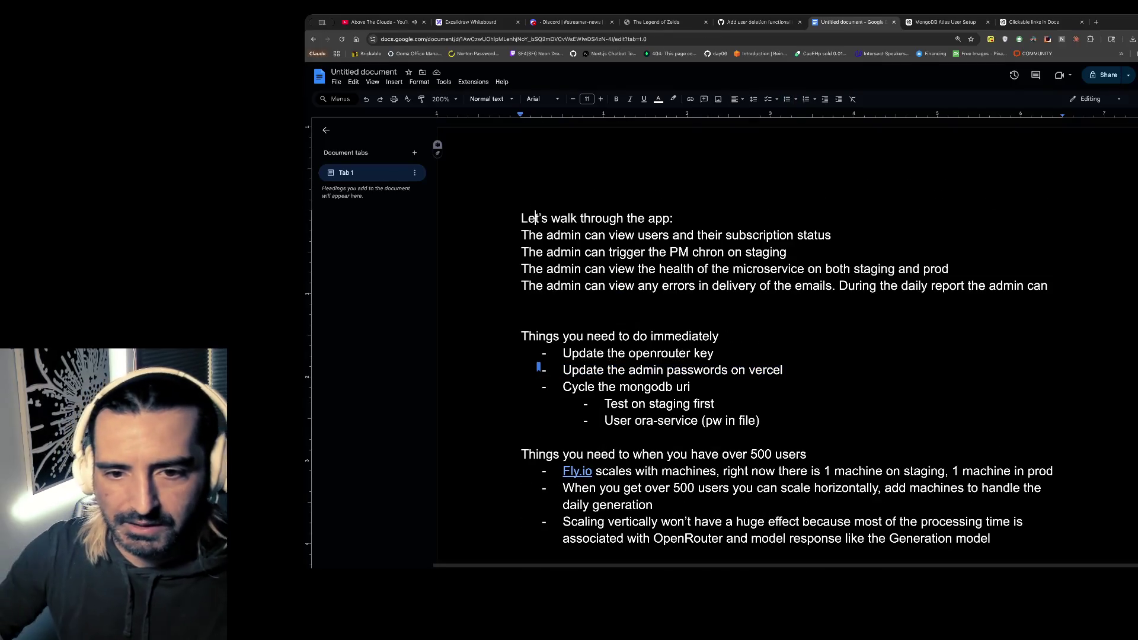
key("Return")
key("ctrl+v")
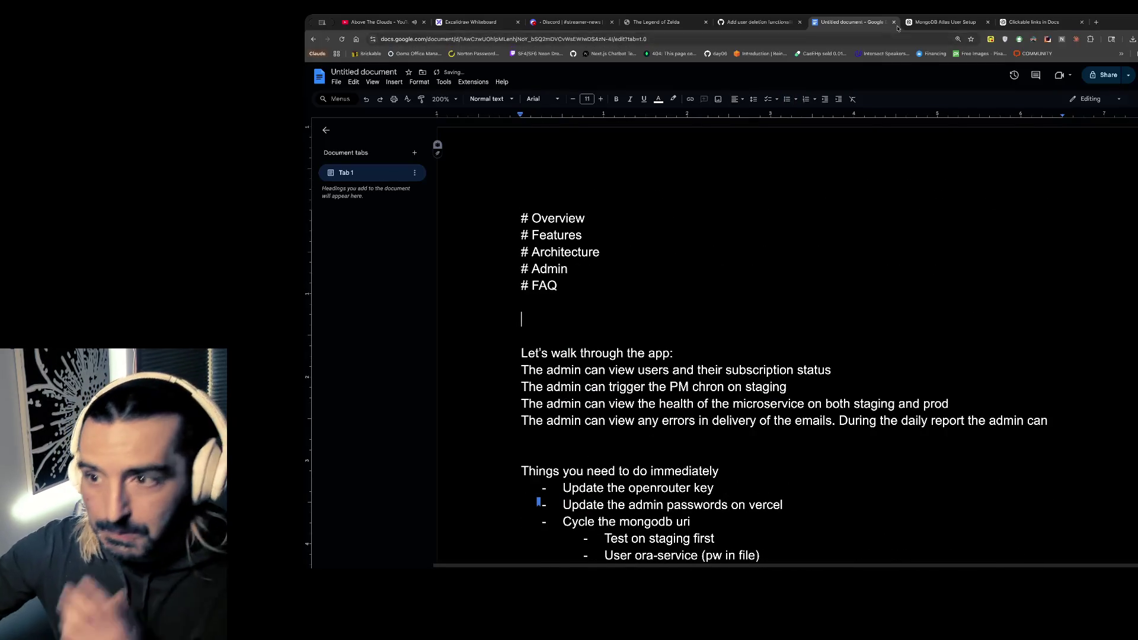
Step: Select the # Overview line after rechecking ChatGPT's setup steps
left_click(1008, 24)
scroll(751, 237, "down", 2)
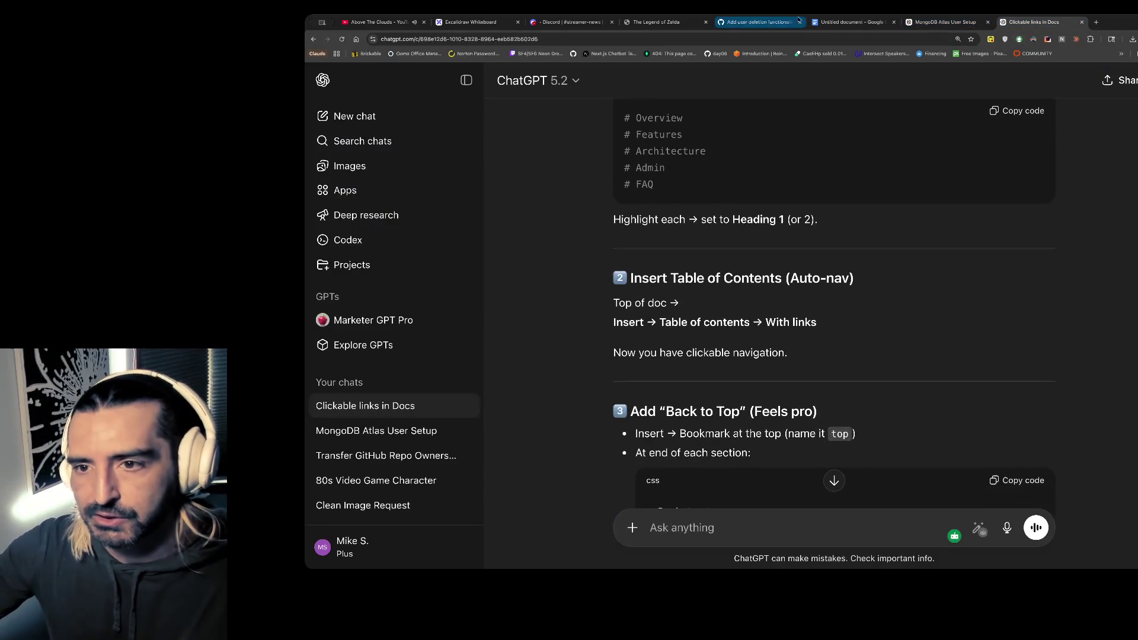
left_click(851, 22)
left_click_drag(585, 219, 521, 219)
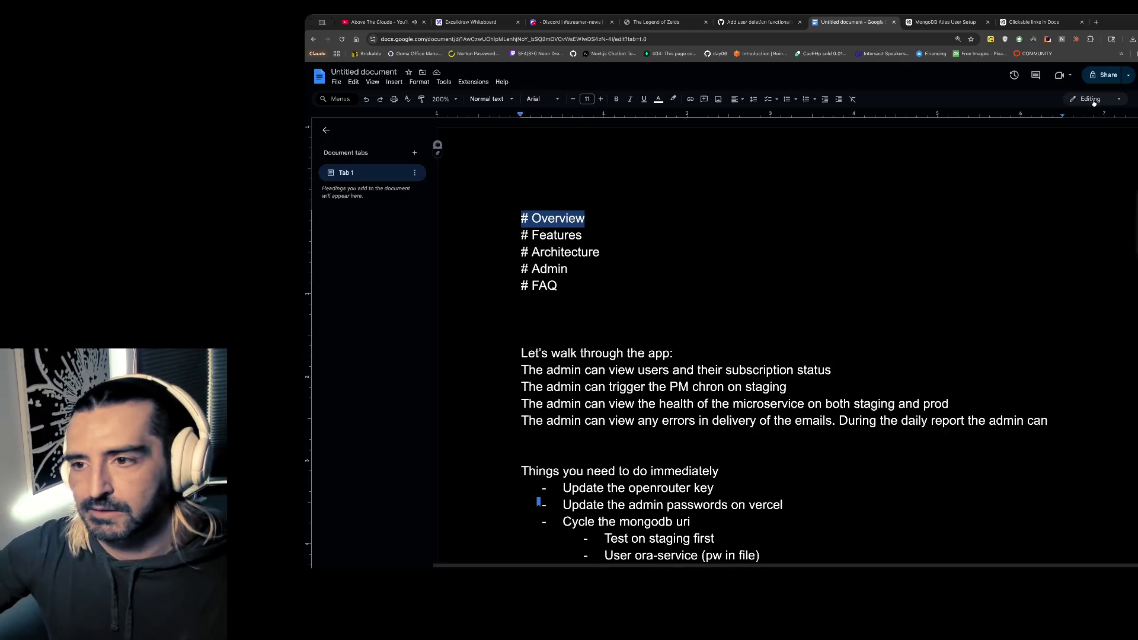
left_click(1027, 23)
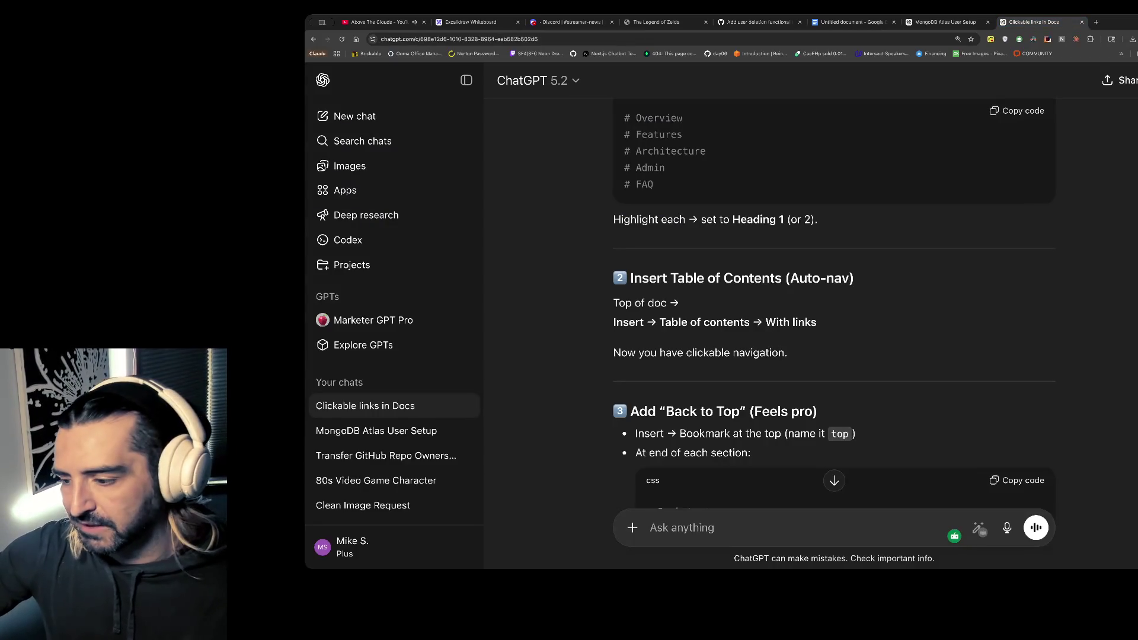
Step: Send ChatGPT a document screenshot with 'i dont see anything about header' and read its Heading 1 advice
key("super+v")
type("i dont")
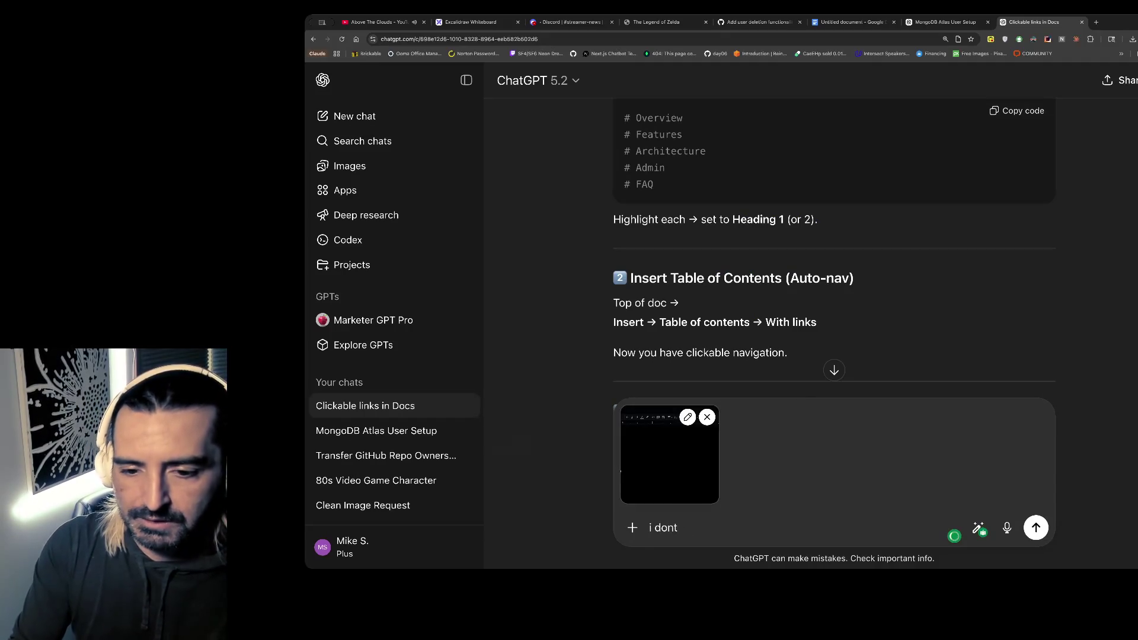
type(" see anything about he")
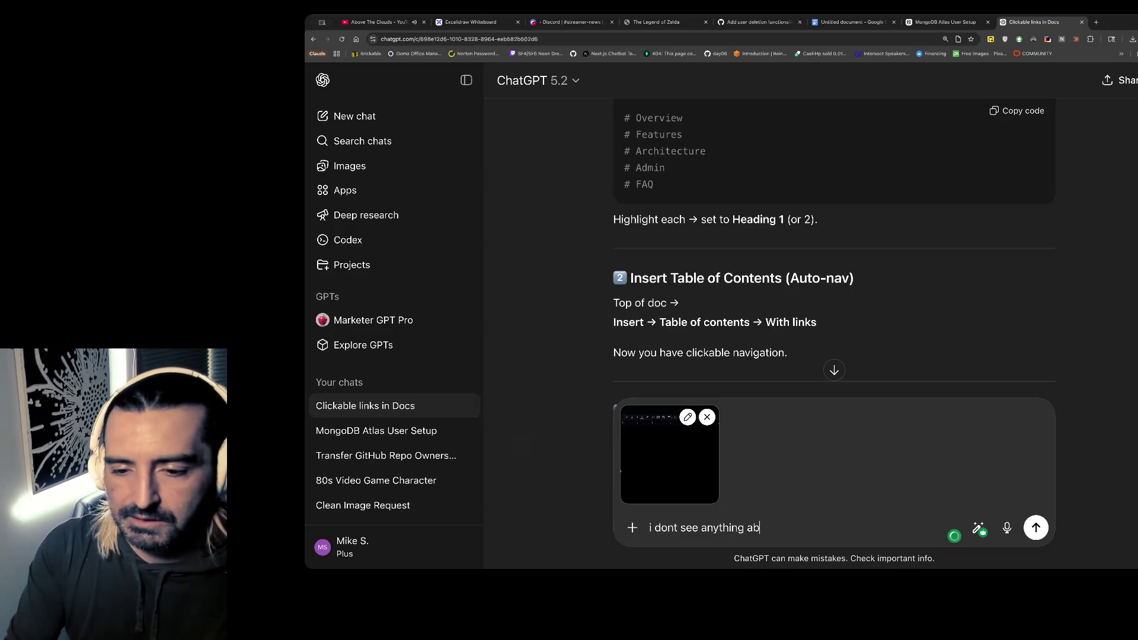
type("ader")
key("Return")
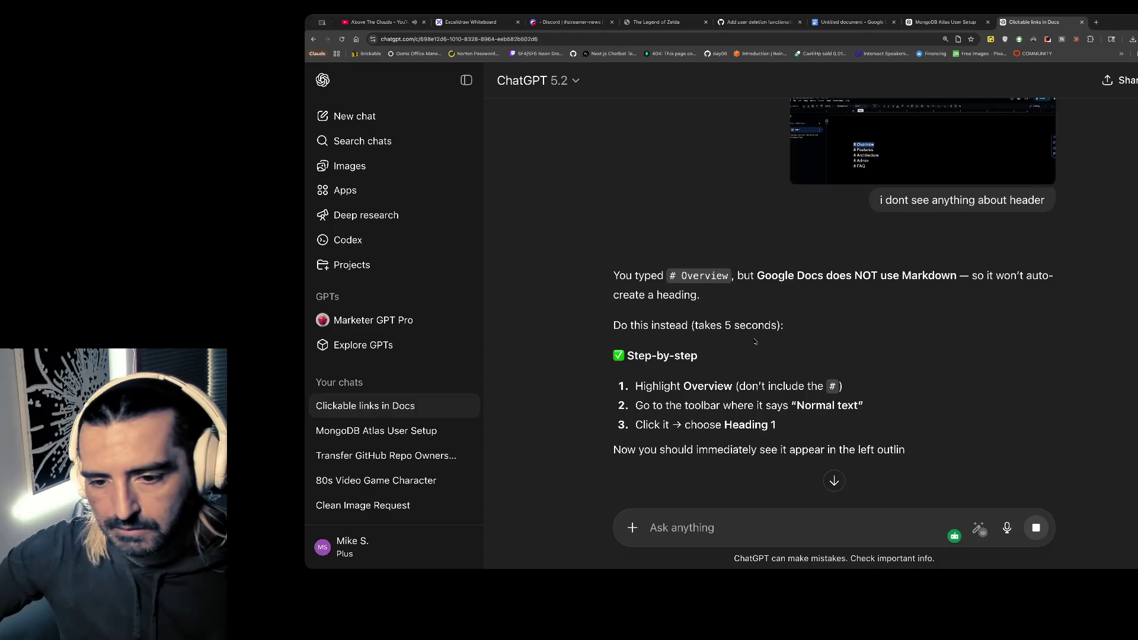
scroll(754, 339, "down", 1)
scroll(754, 340, "down", 2)
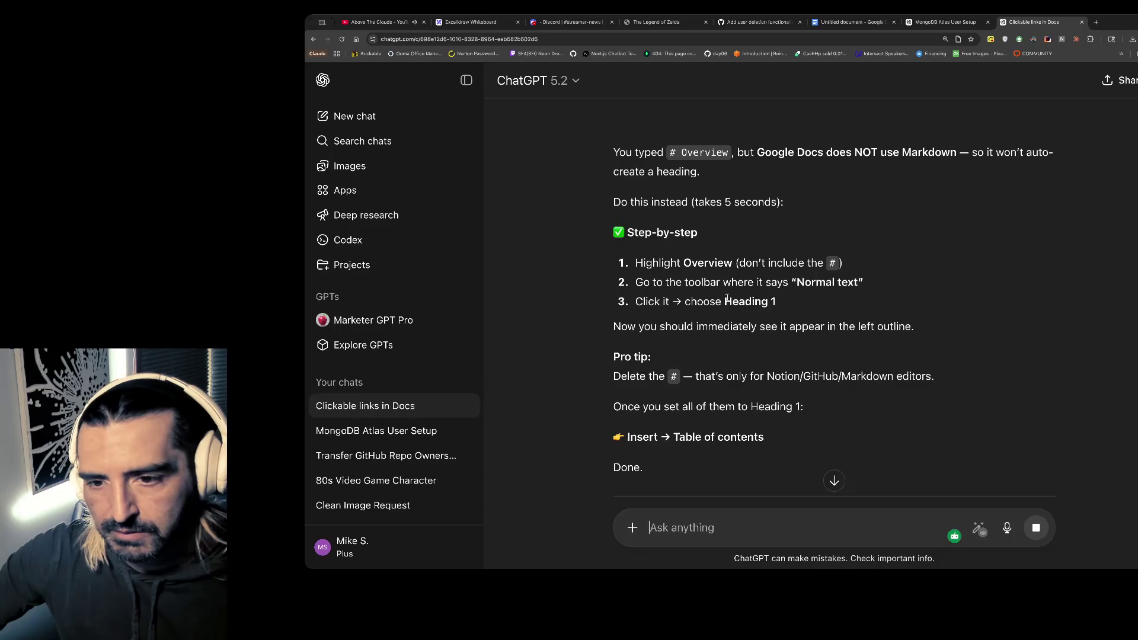
scroll(727, 298, "up", 15)
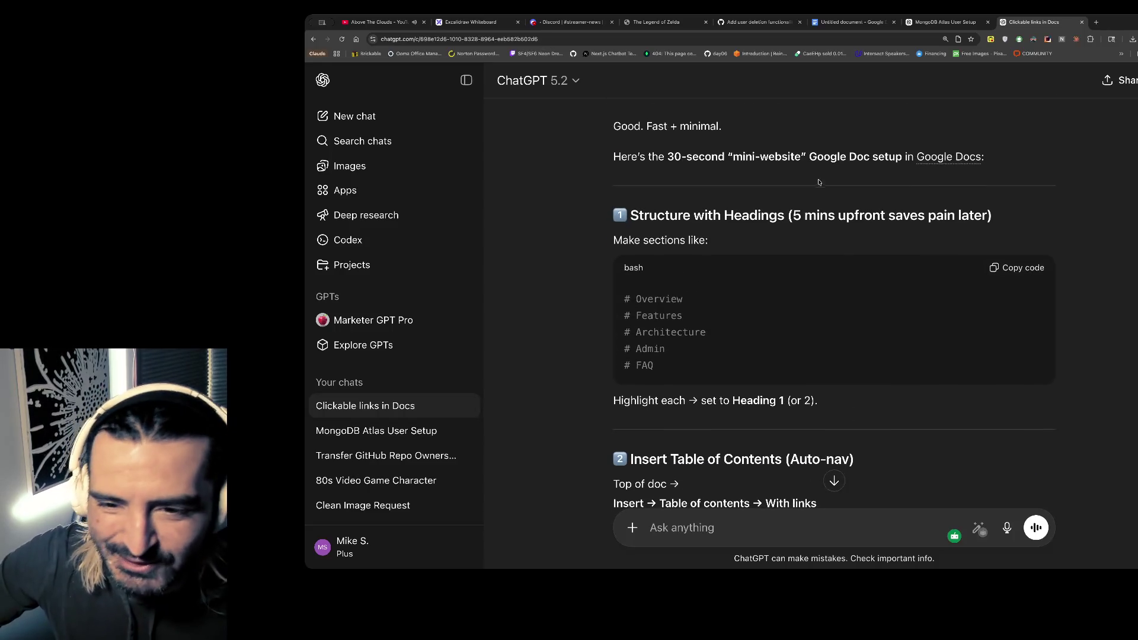
left_click_drag(623, 327, 636, 298)
scroll(932, 309, "down", 15)
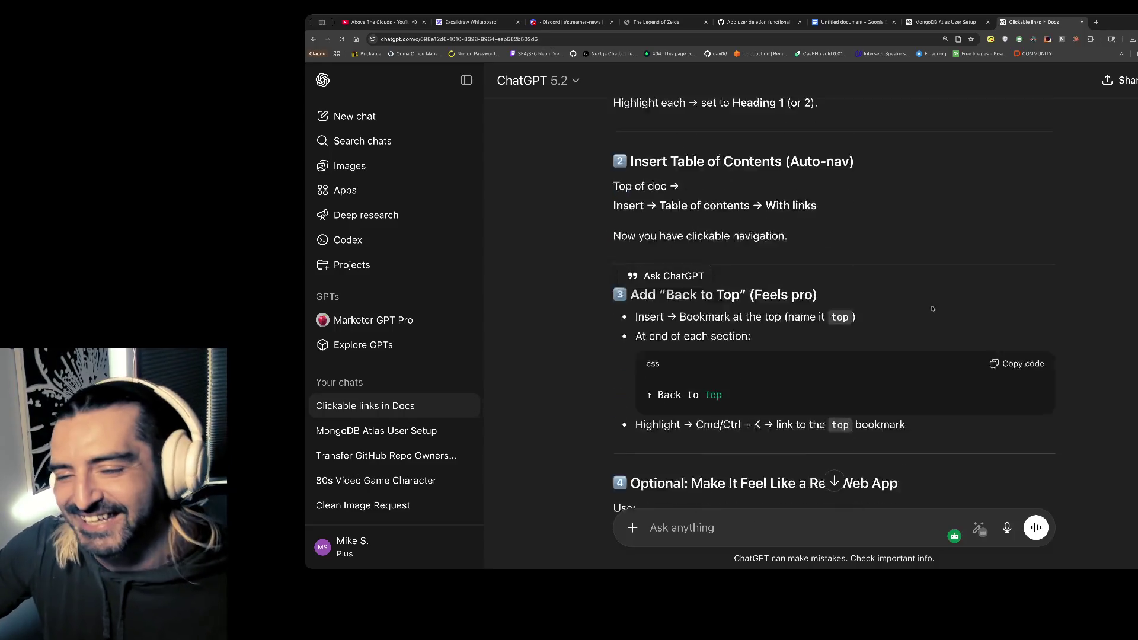
left_click(851, 28)
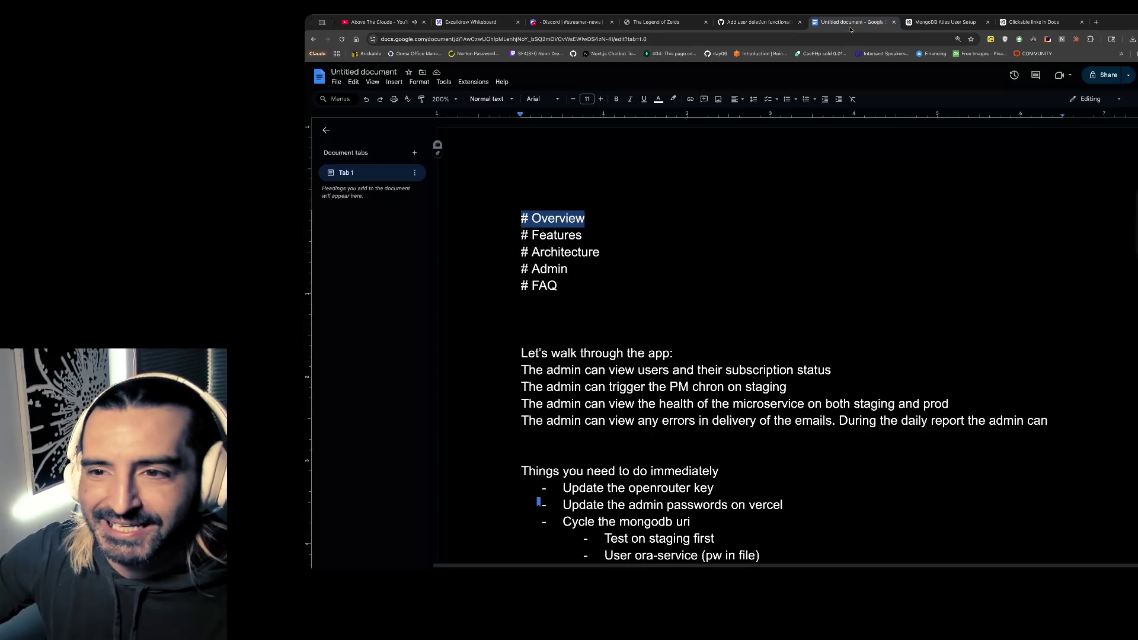
Step: Make the # Overview line a Heading 2 from the paragraph style list
left_click(594, 223)
right_click(536, 221)
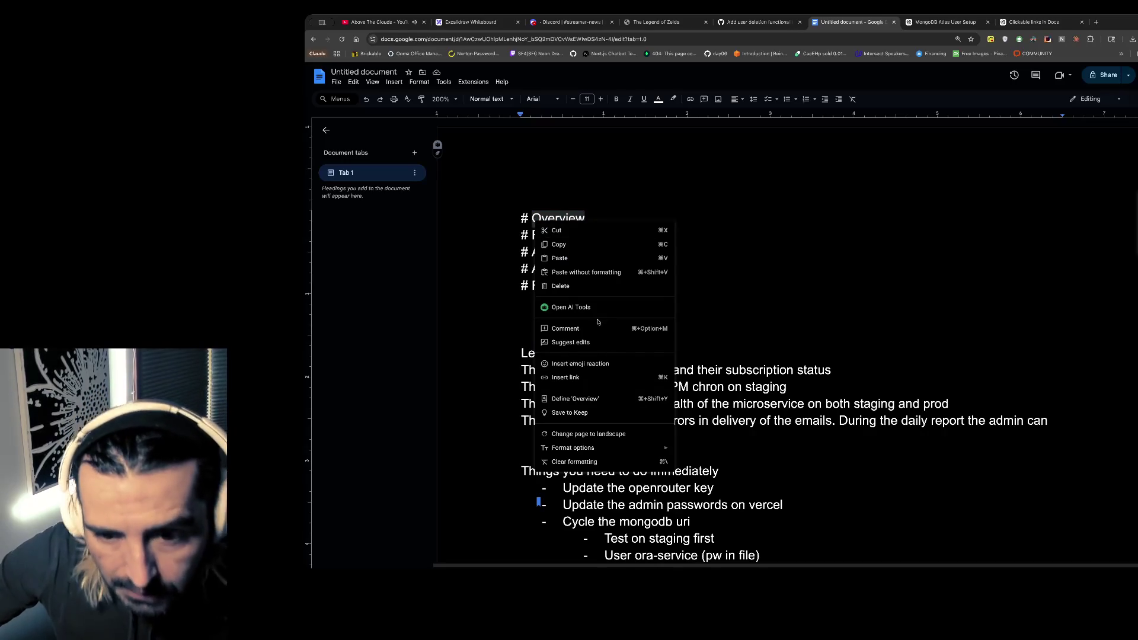
left_click(1039, 22)
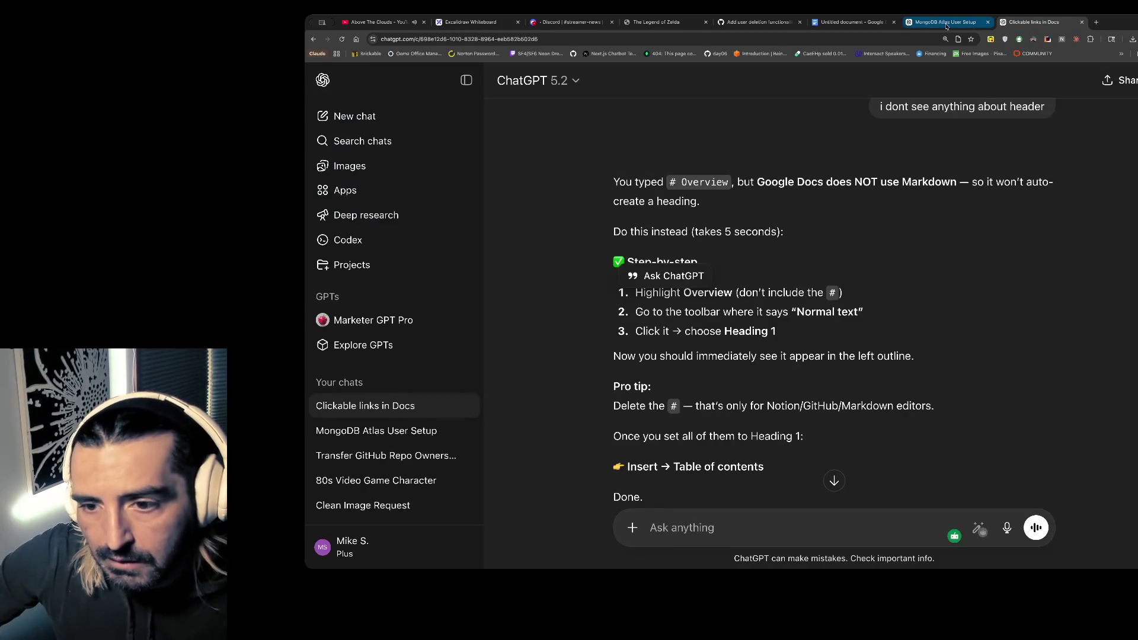
left_click(872, 25)
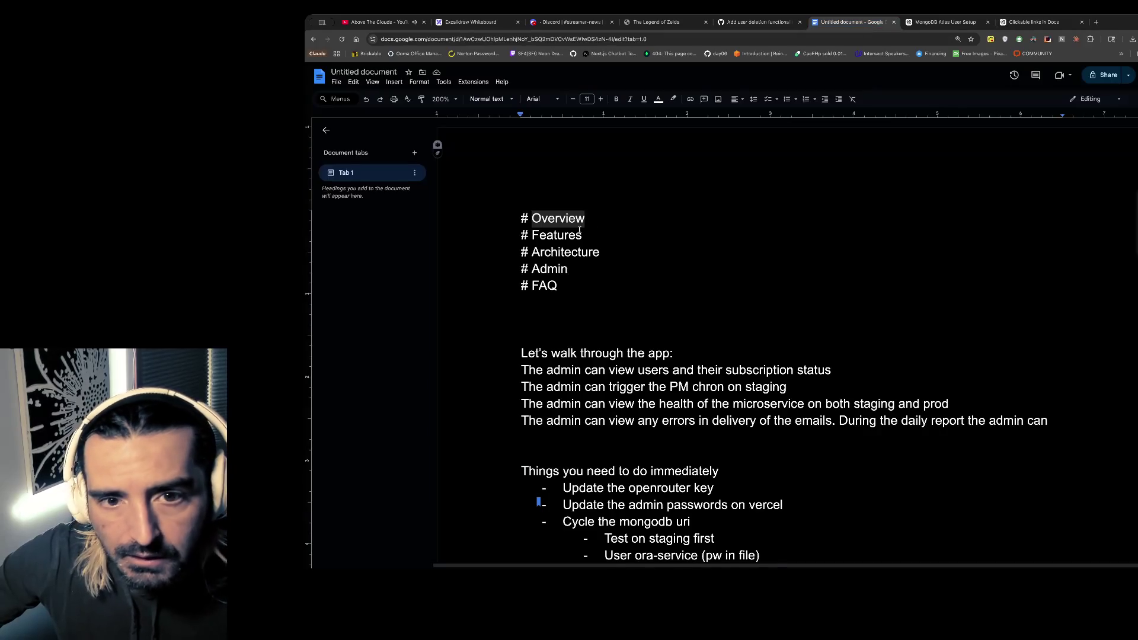
left_click(508, 99)
mouse_move(496, 216)
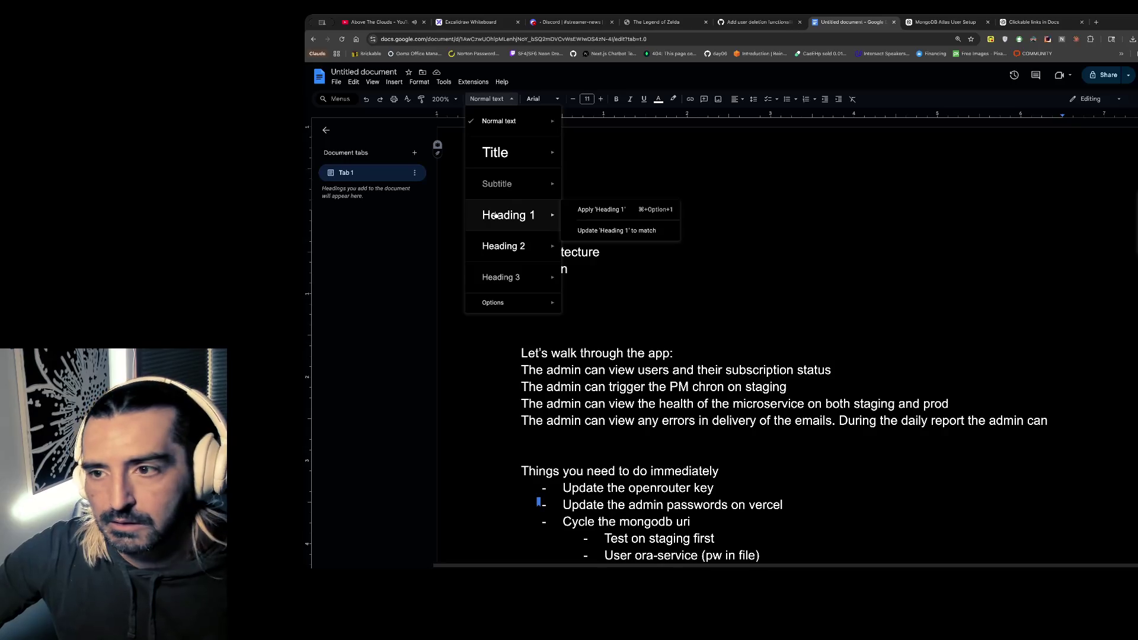
left_click(512, 246)
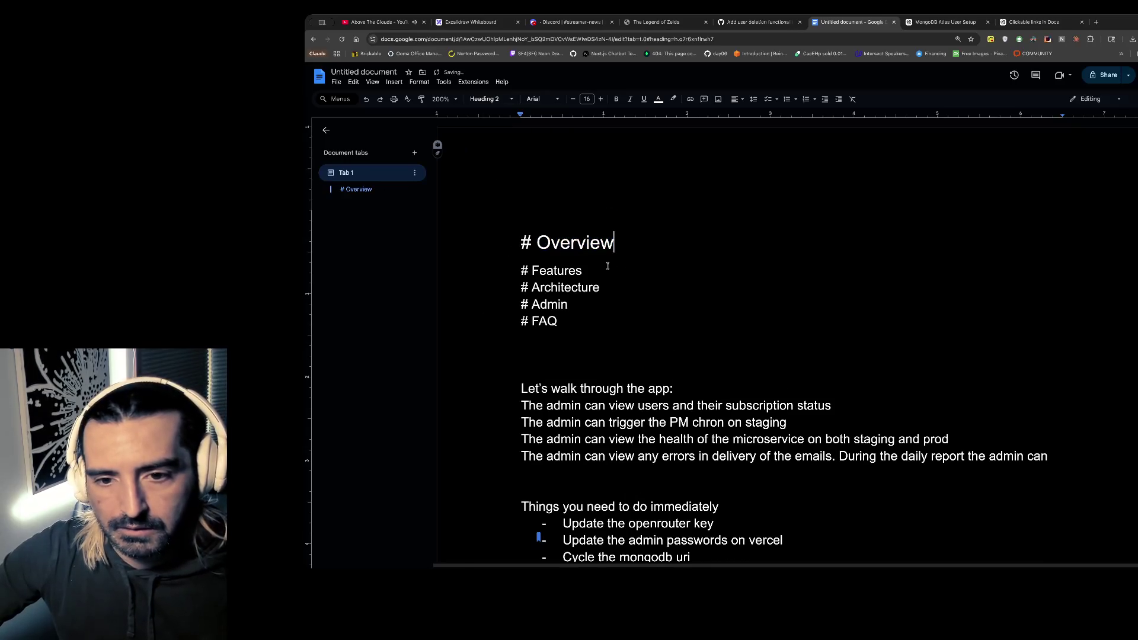
Step: Apply Heading 2 to all five # section lines at once
mouse_move(579, 321)
left_mouse_down()
mouse_move(520, 285)
mouse_move(510, 236)
left_mouse_up()
left_click(514, 99)
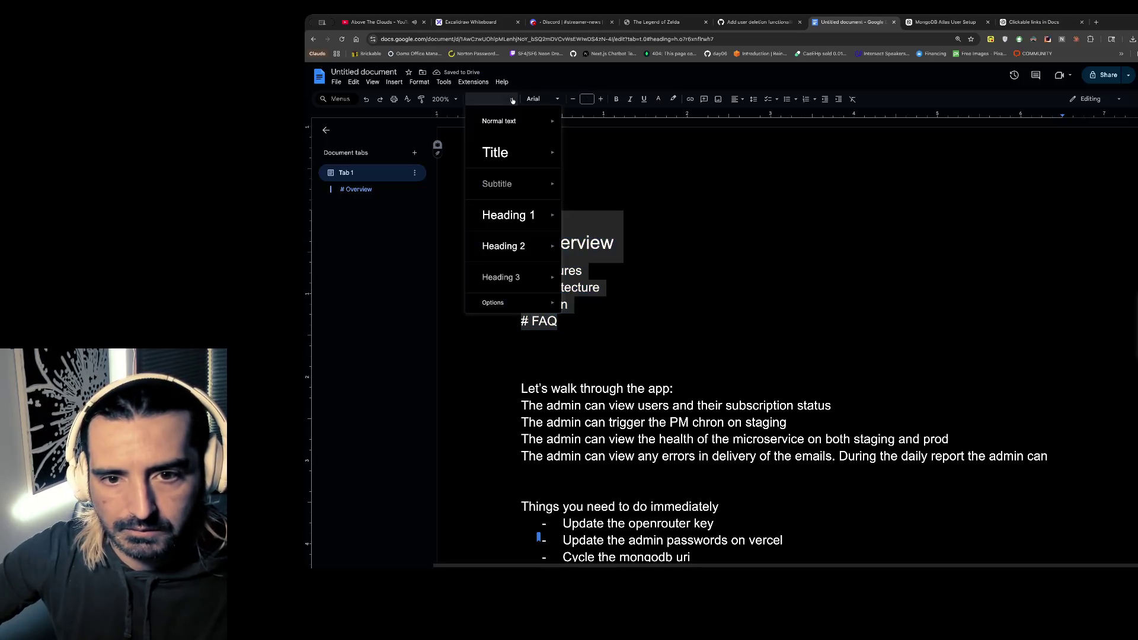
left_click(504, 244)
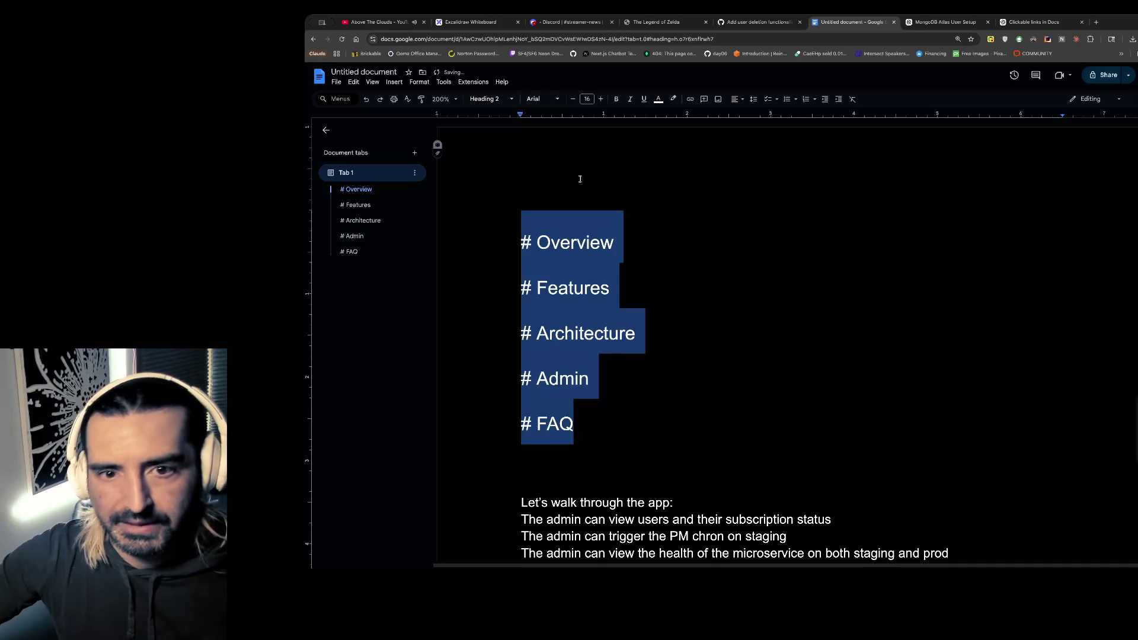
left_click(1034, 22)
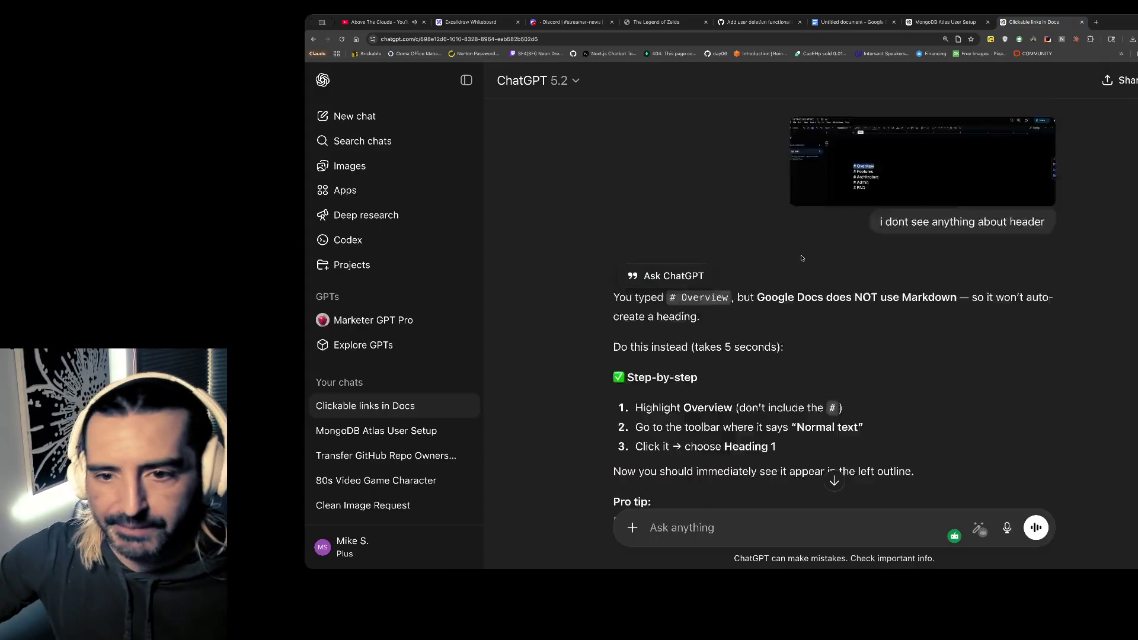
Step: Reread ChatGPT's Insert Table of Contents step, then open the Docs Insert menu
scroll(802, 258, "up", 4)
scroll(802, 258, "up", 4)
scroll(680, 326, "down", 2)
scroll(680, 325, "down", 2)
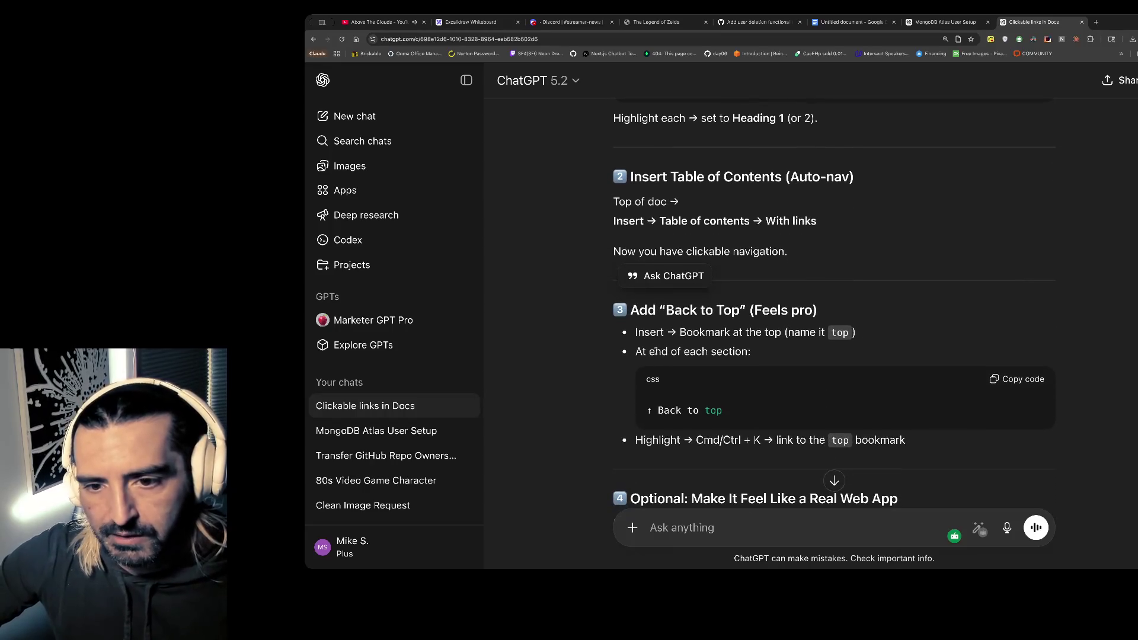
left_click(854, 22)
left_click(401, 85)
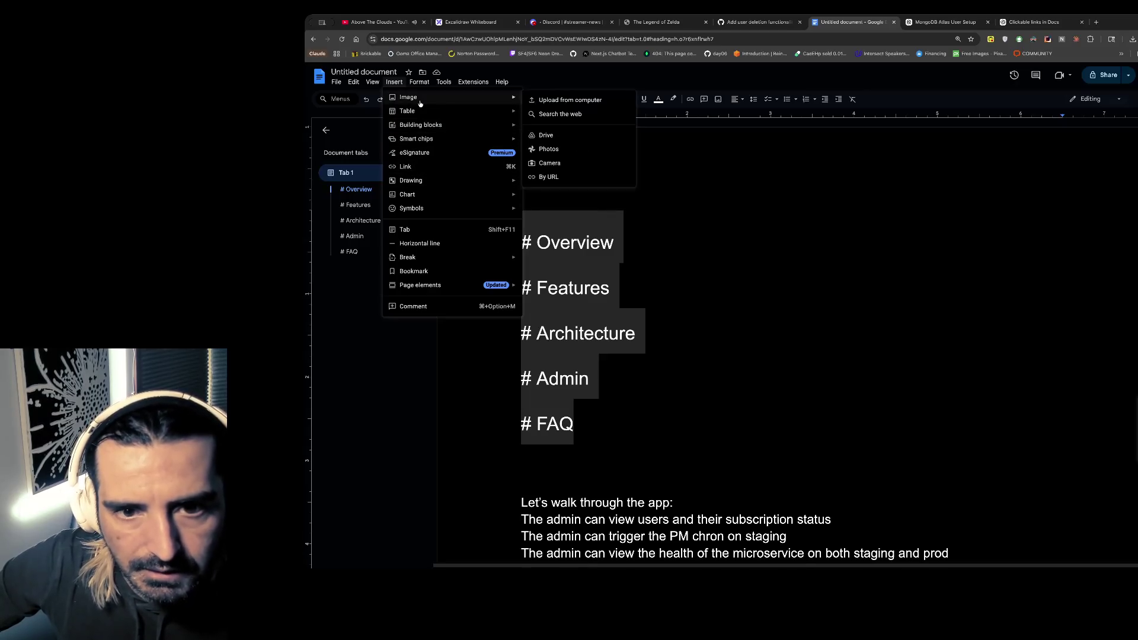
Step: Browse the Insert menu's Table entry without adding anything, cross-checking ChatGPT's table-of-contents steps
mouse_move(418, 107)
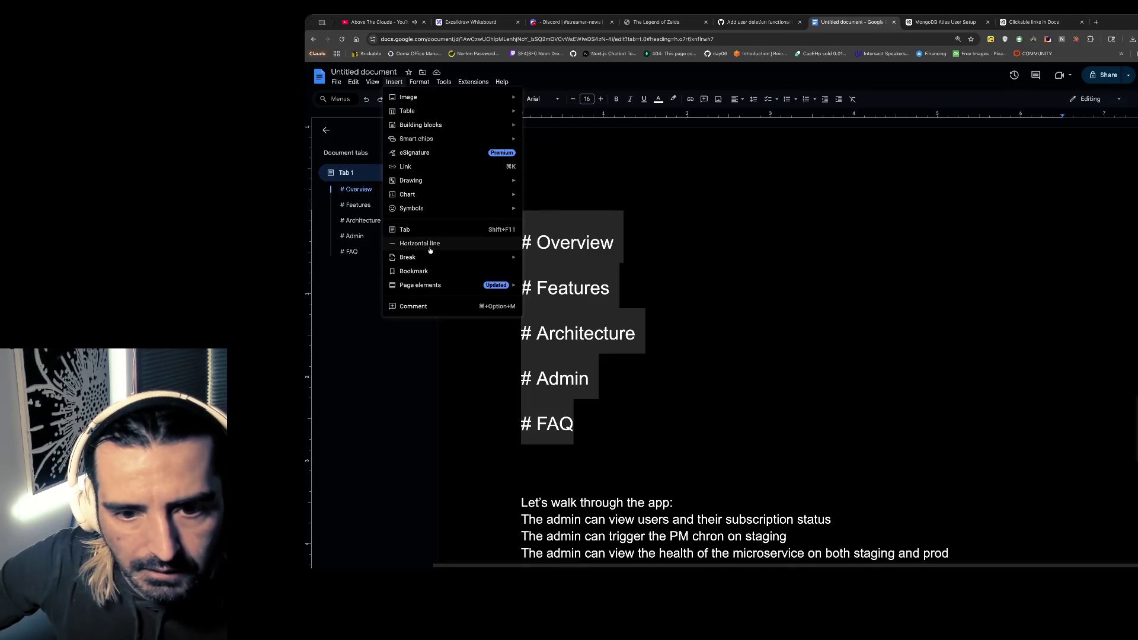
left_click(1025, 23)
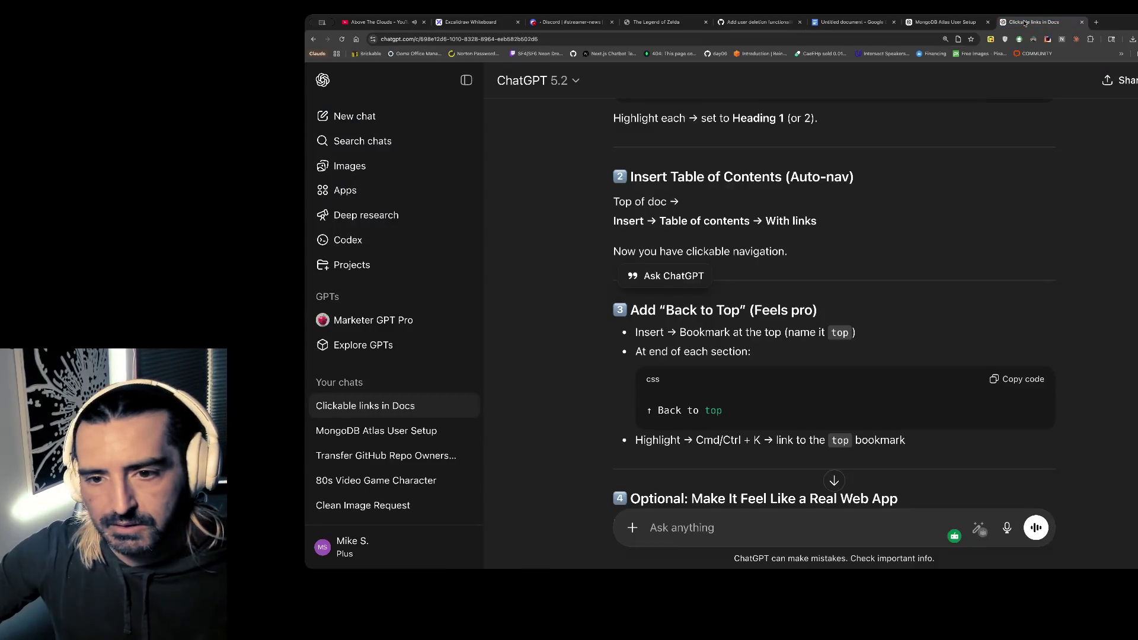
left_click(859, 23)
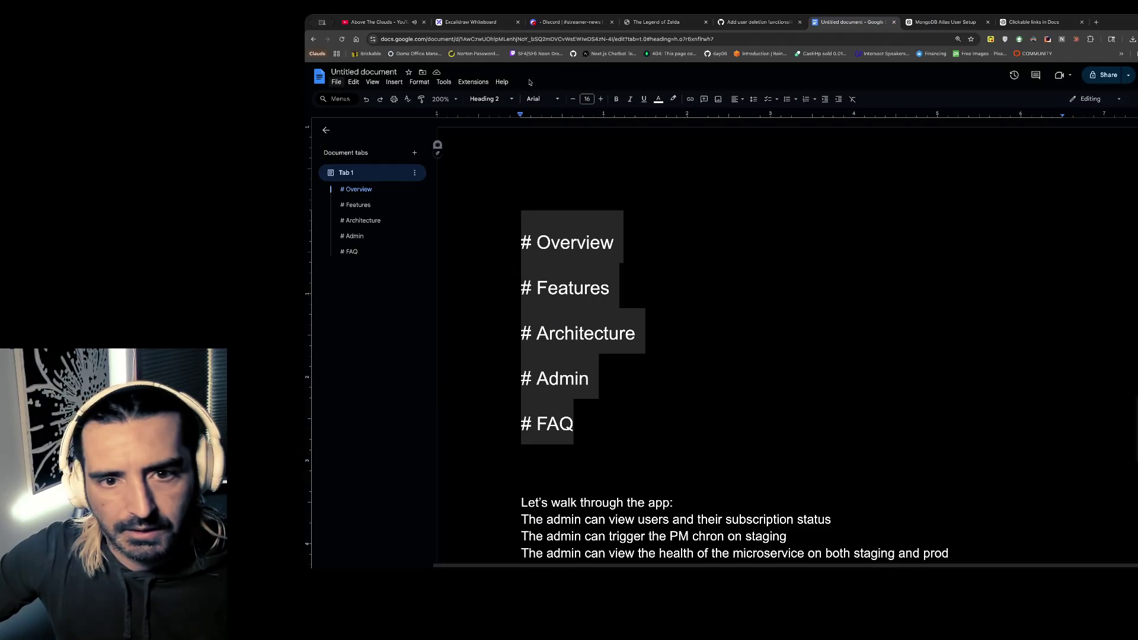
left_click(394, 82)
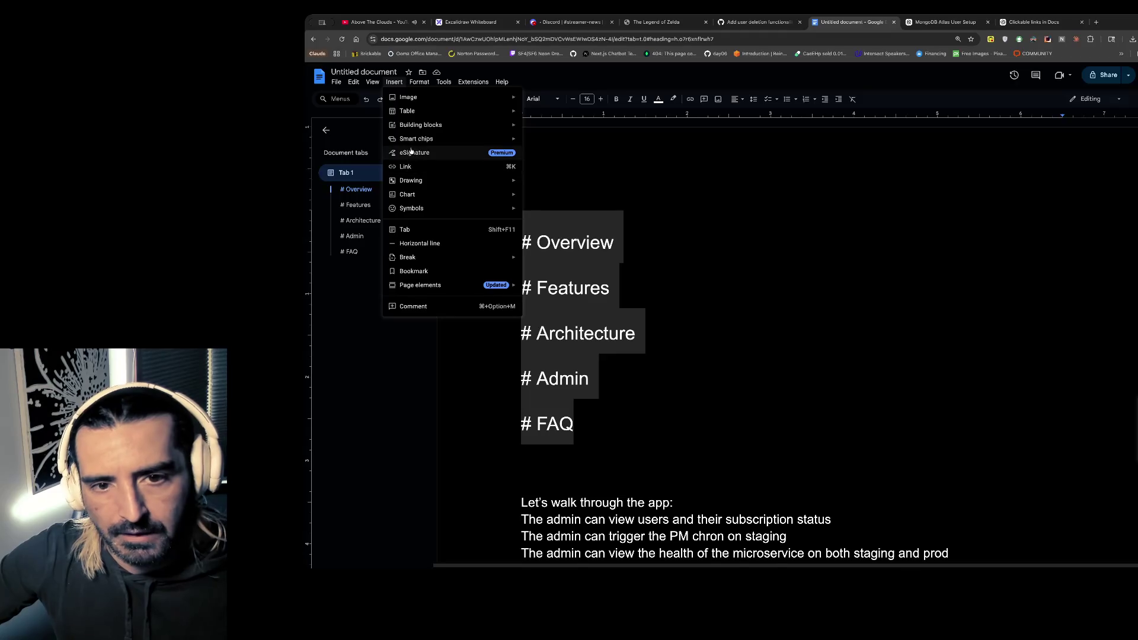
mouse_move(412, 113)
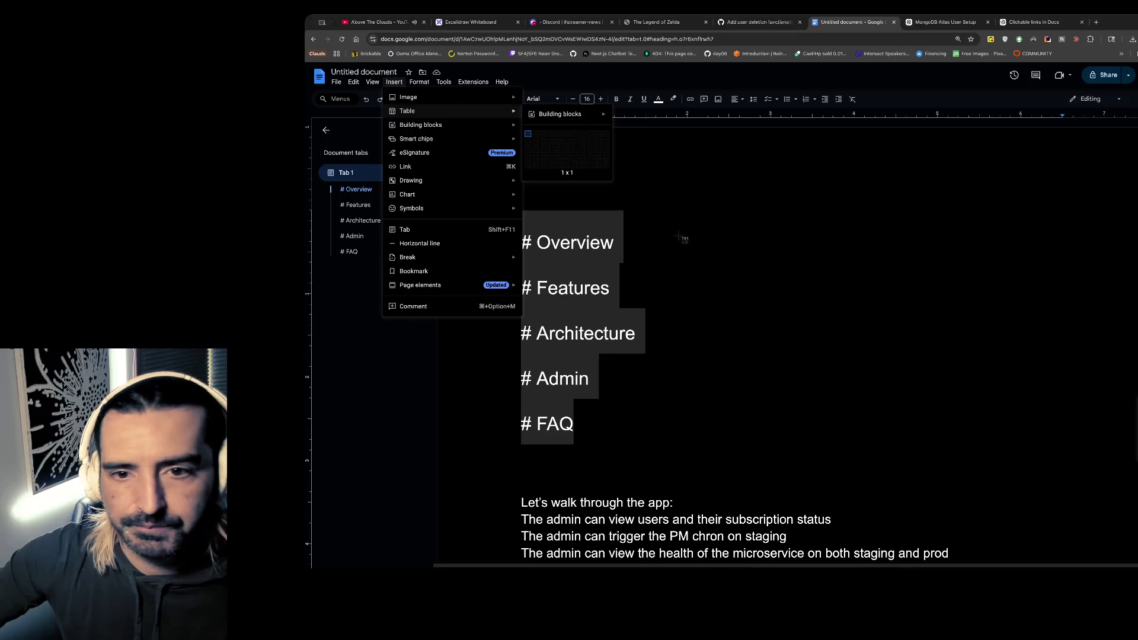
left_click(1035, 22)
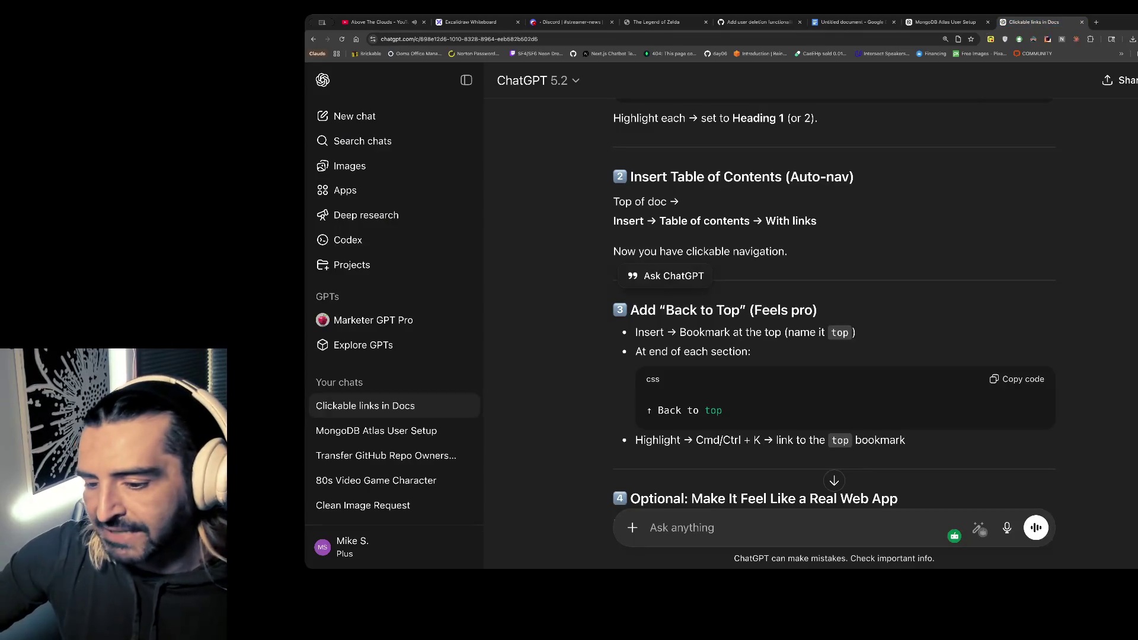
Step: Attach and send the heading-lines screenshot to ChatGPT, then start a new browser tab
left_click_drag(1115, 587, 1062, 501)
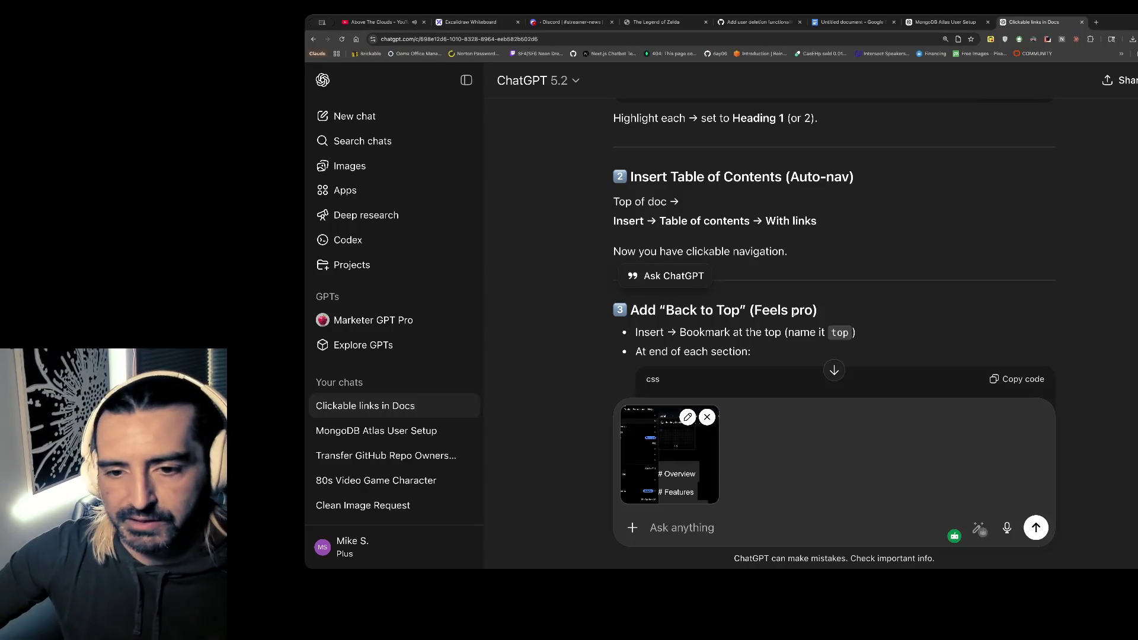
left_click(695, 394)
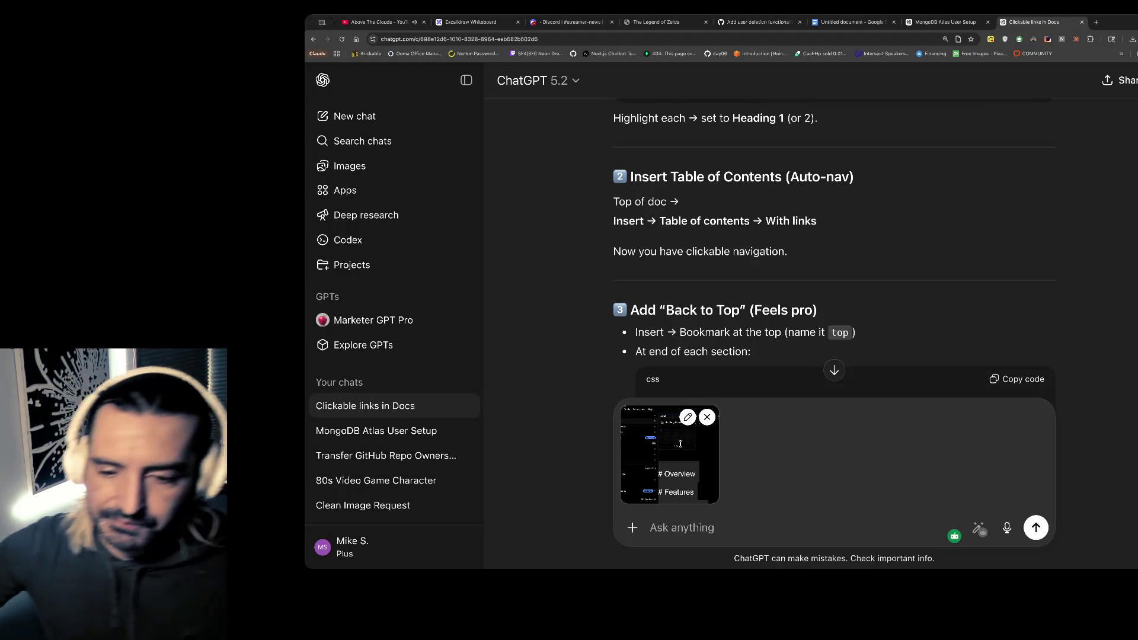
key("Return")
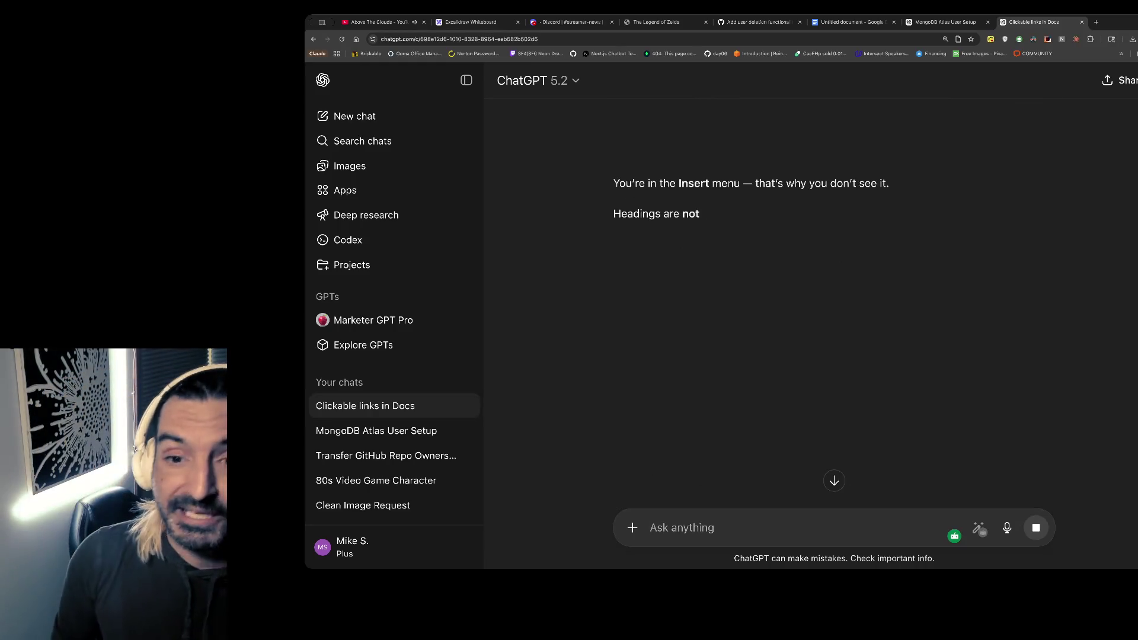
key("ctrl+t")
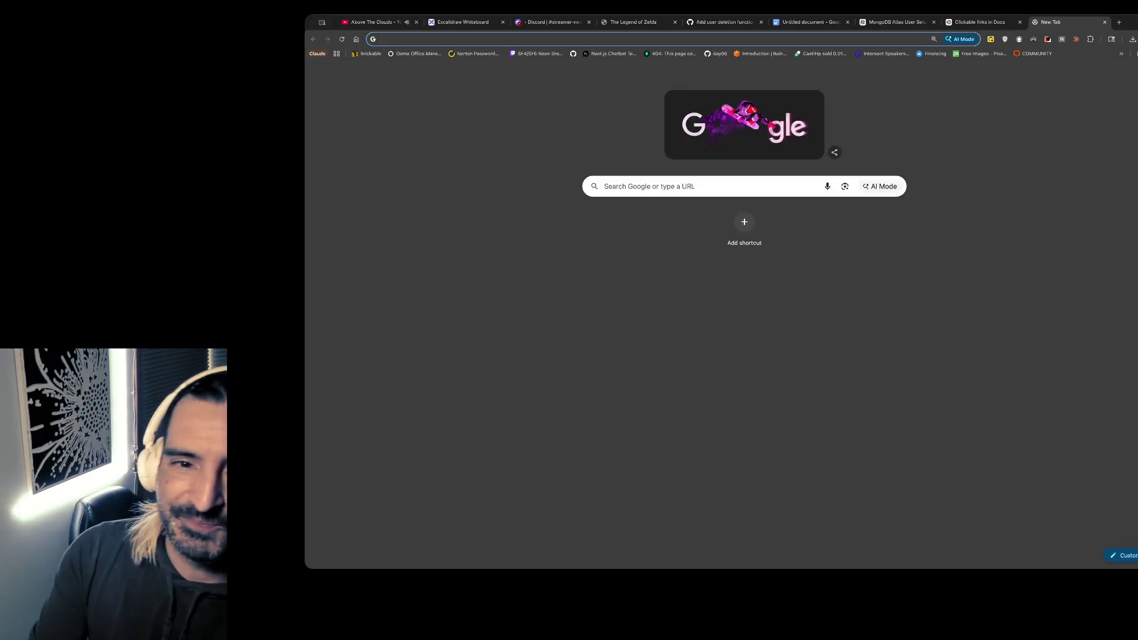
Step: Load react.tv, open the channel discovery page and browse the channel list, including Cosmos
type("react.tv")
key("Return")
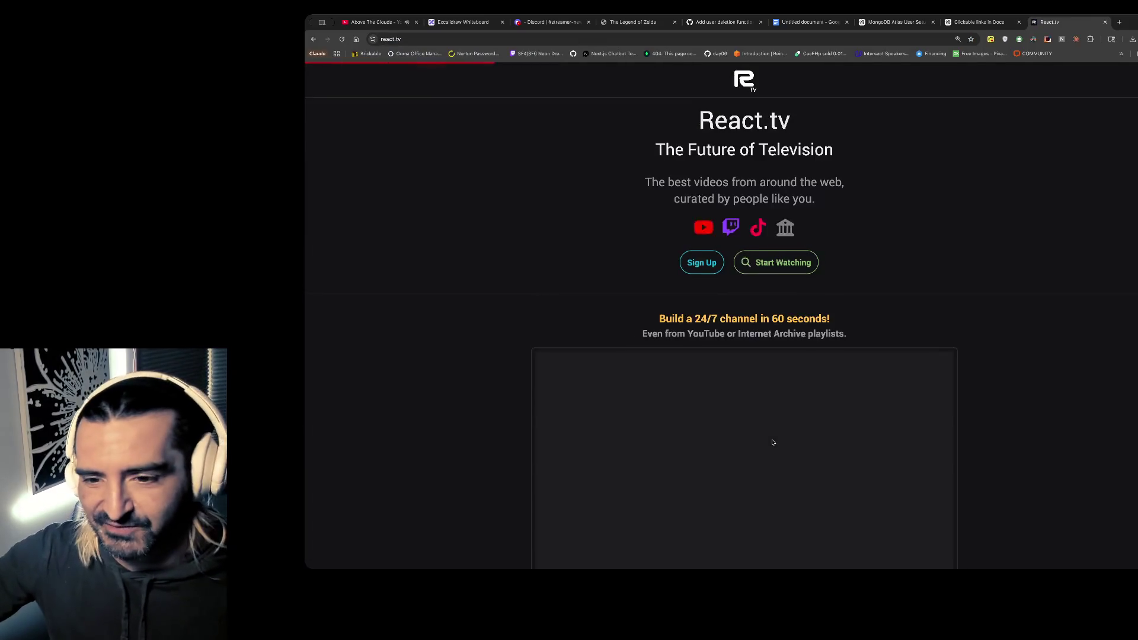
scroll(773, 369, "down", 3)
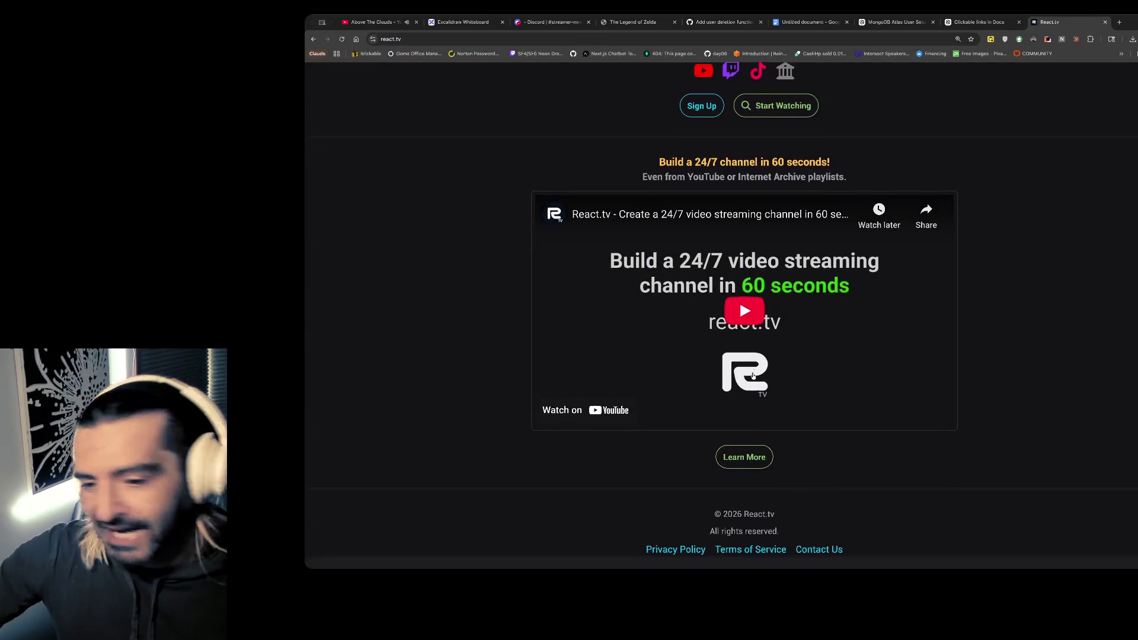
scroll(776, 344, "up", 3)
left_click(774, 264)
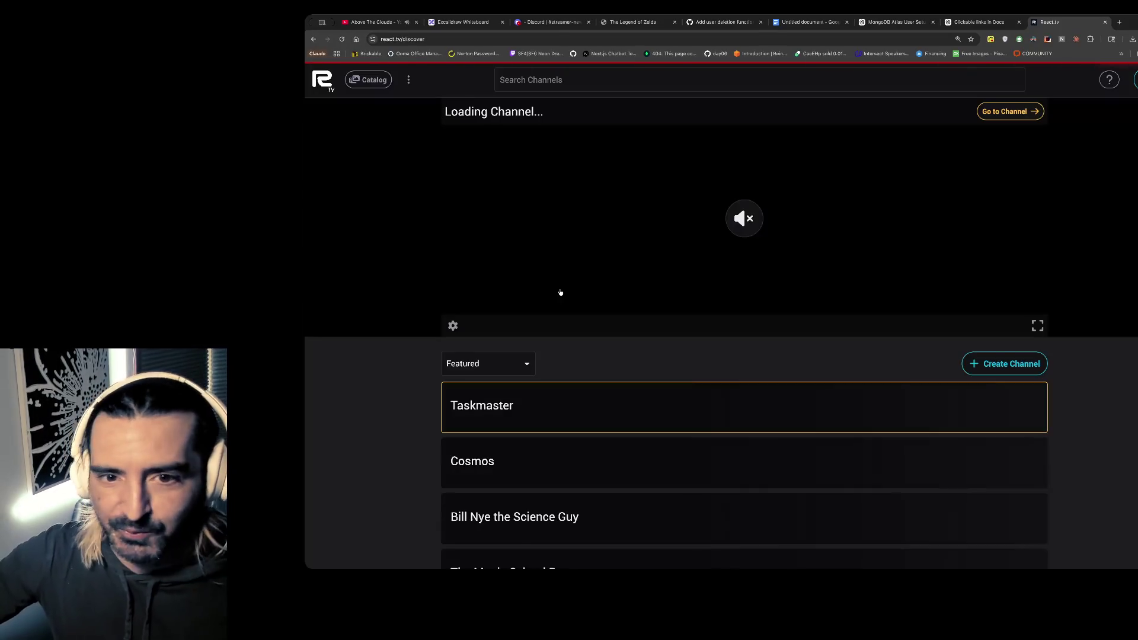
scroll(560, 292, "down", 2)
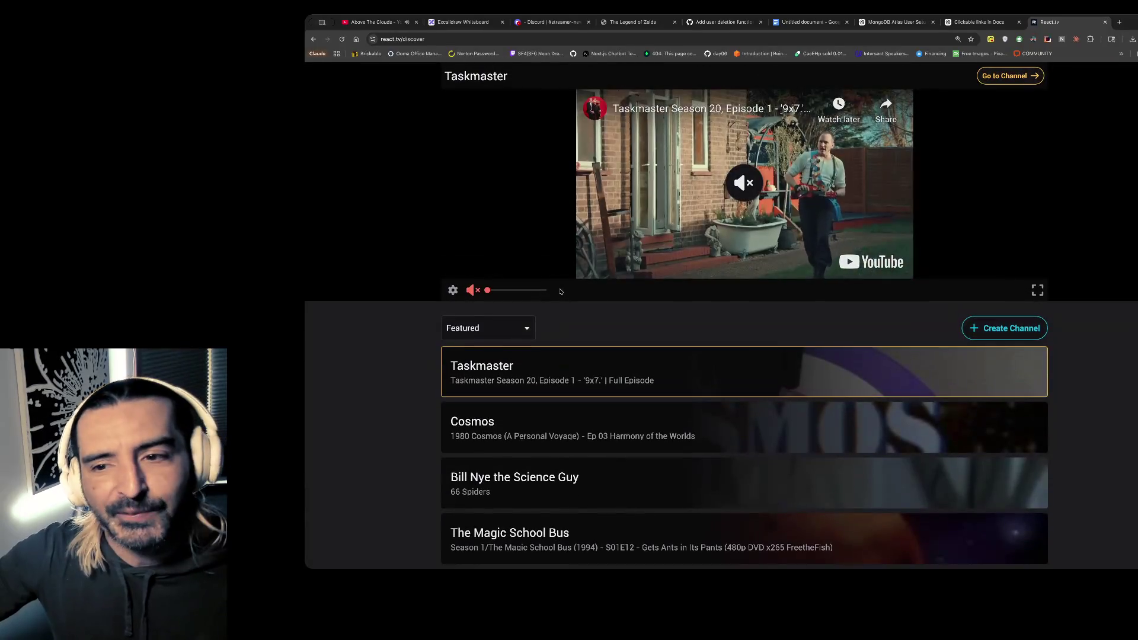
left_click(623, 398)
scroll(579, 435, "down", 10)
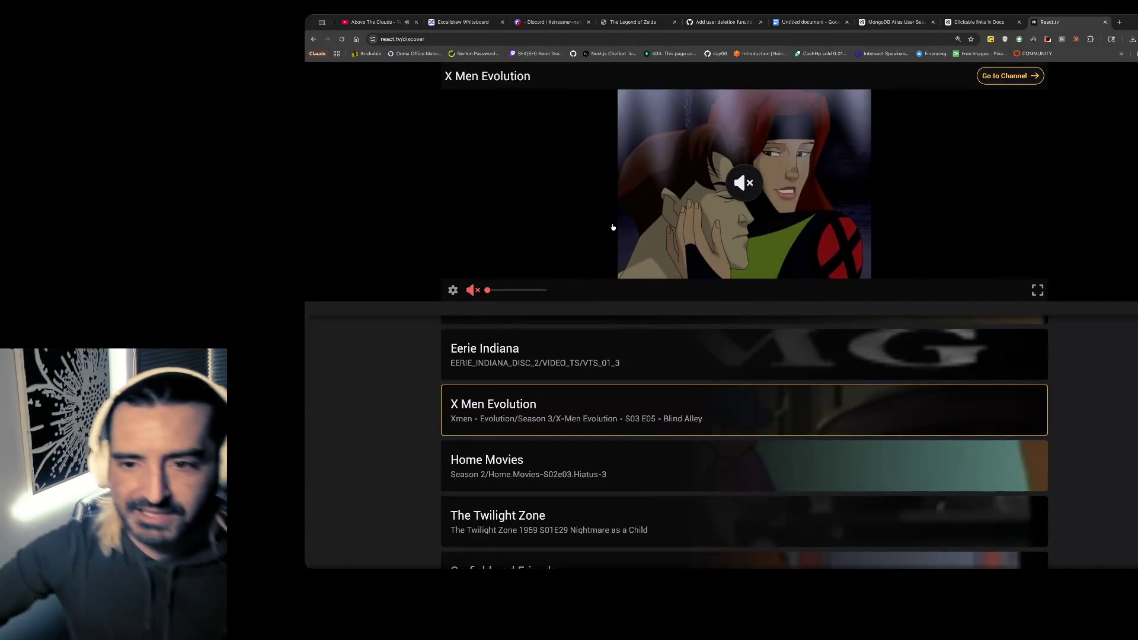
scroll(665, 323, "down", 2)
scroll(612, 447, "down", 1)
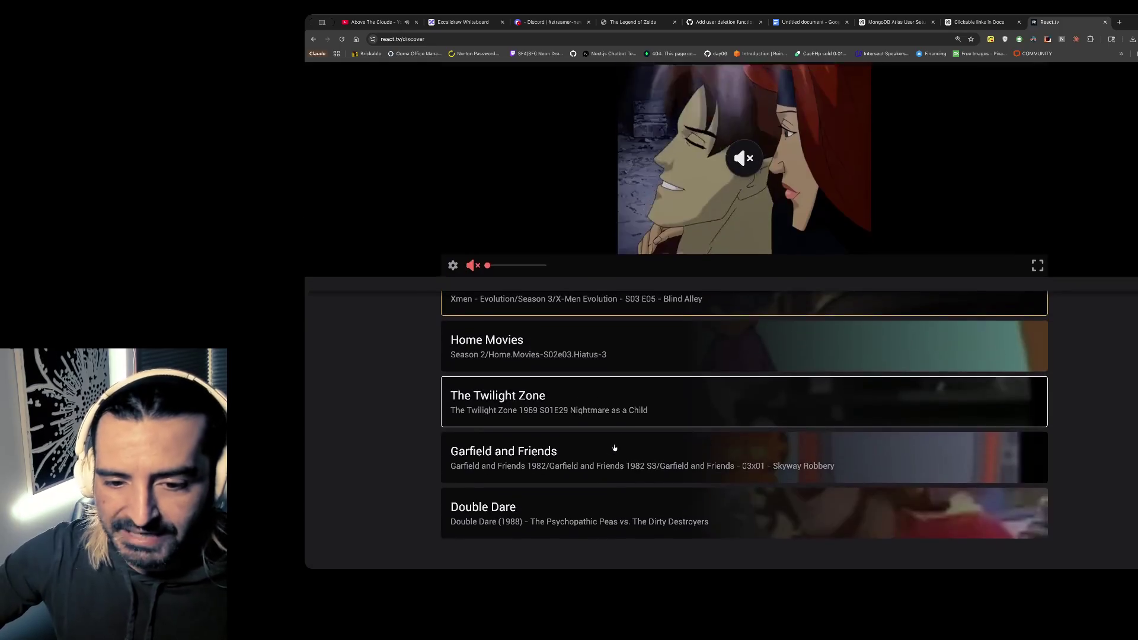
scroll(613, 522, "up", 1)
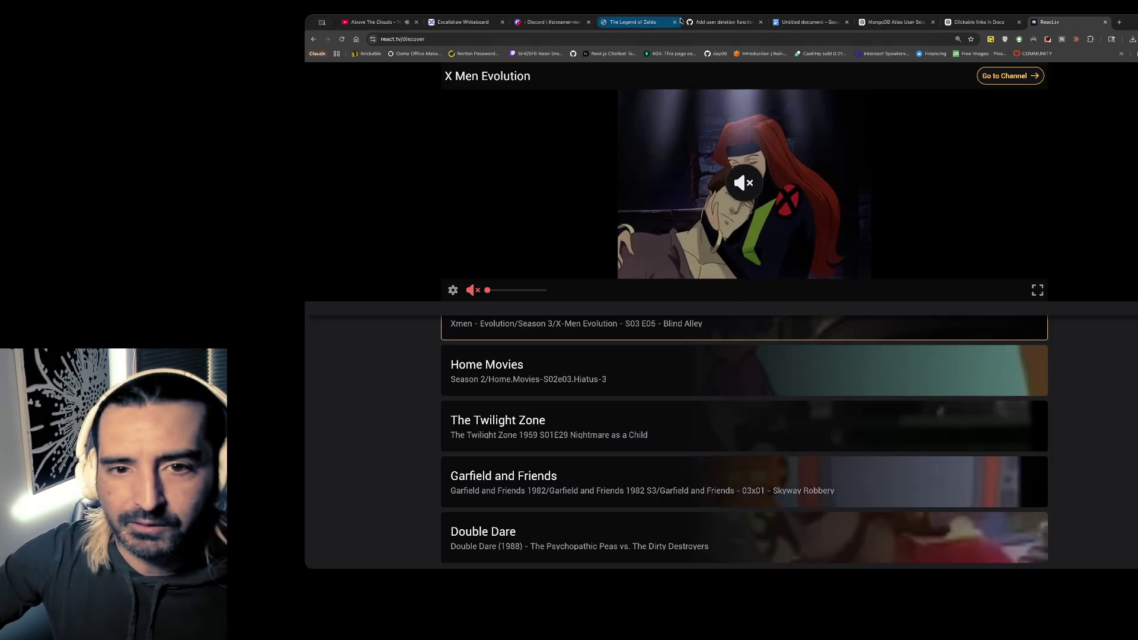
Step: Check the pull request and handoff notes tabs, then return to the clickable-links ChatGPT conversation
left_click(749, 23)
left_click(798, 23)
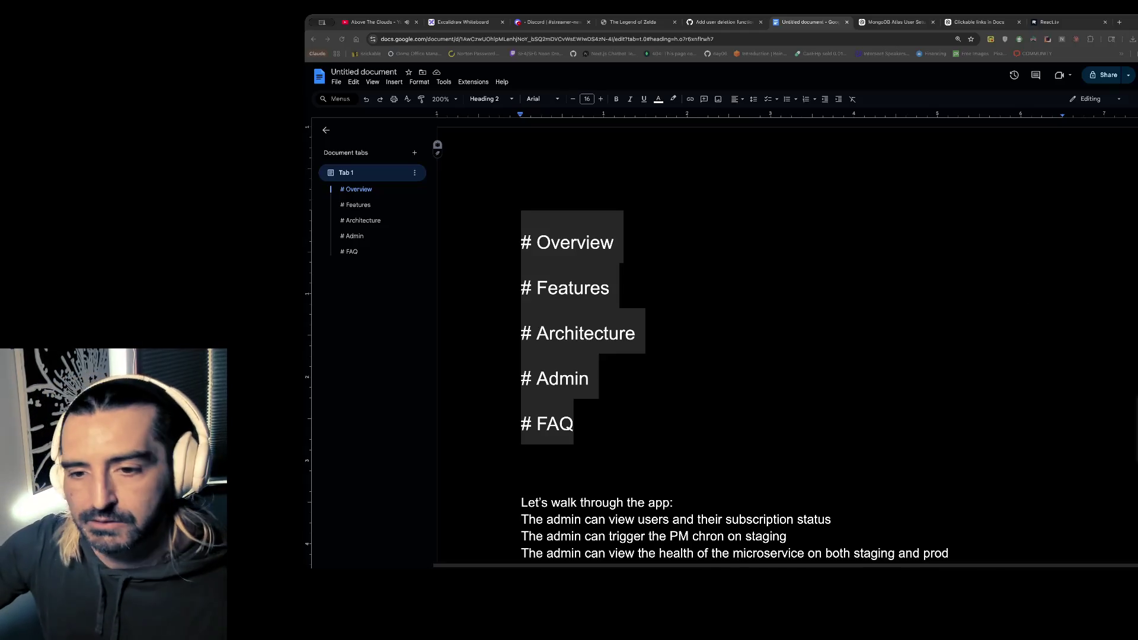
left_click(455, 448)
scroll(529, 477, "down", 5)
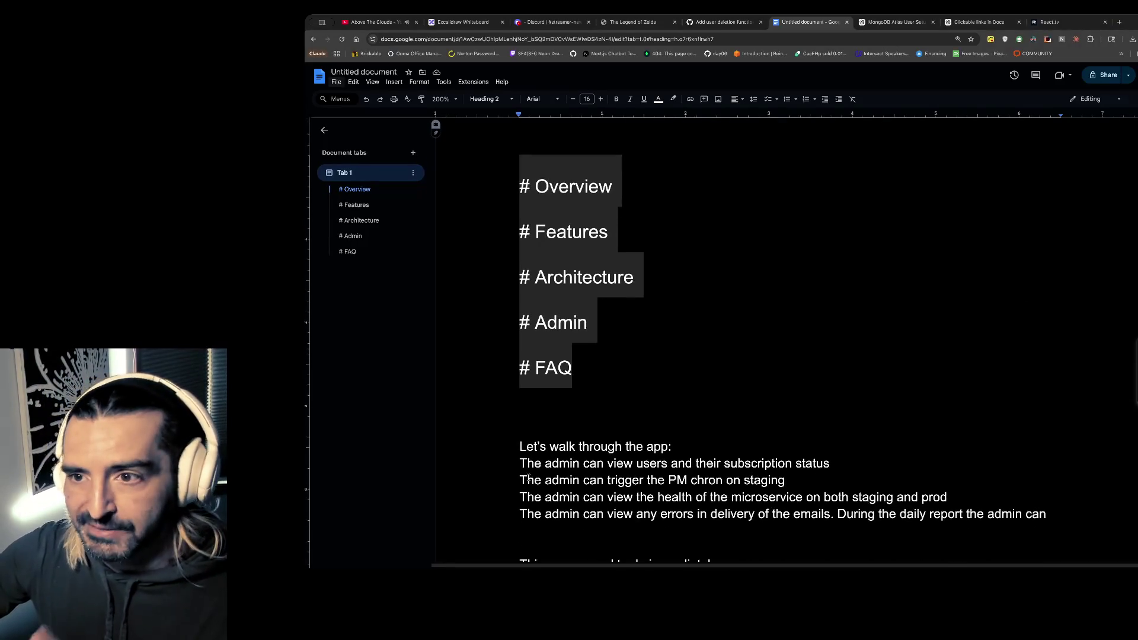
scroll(528, 477, "up", 3)
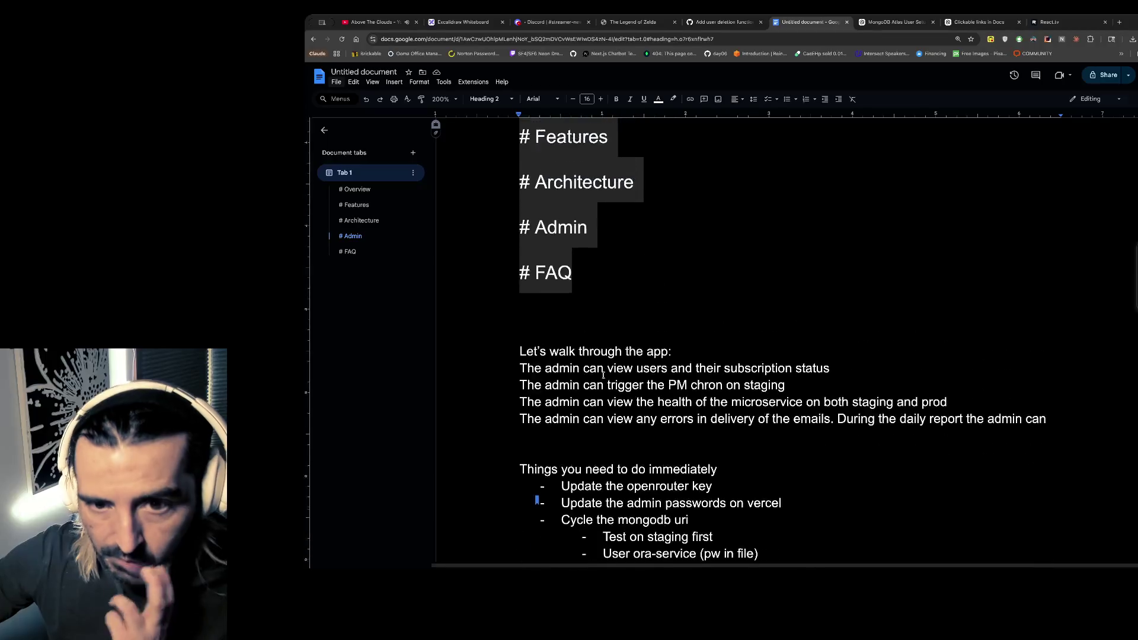
left_click(968, 21)
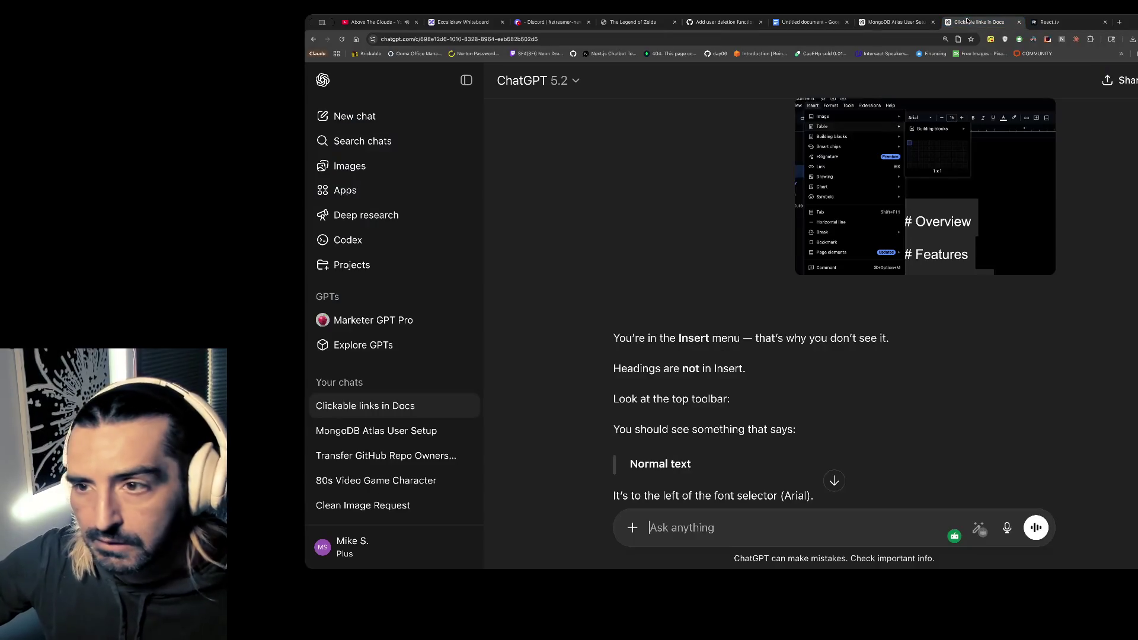
scroll(674, 317, "down", 3)
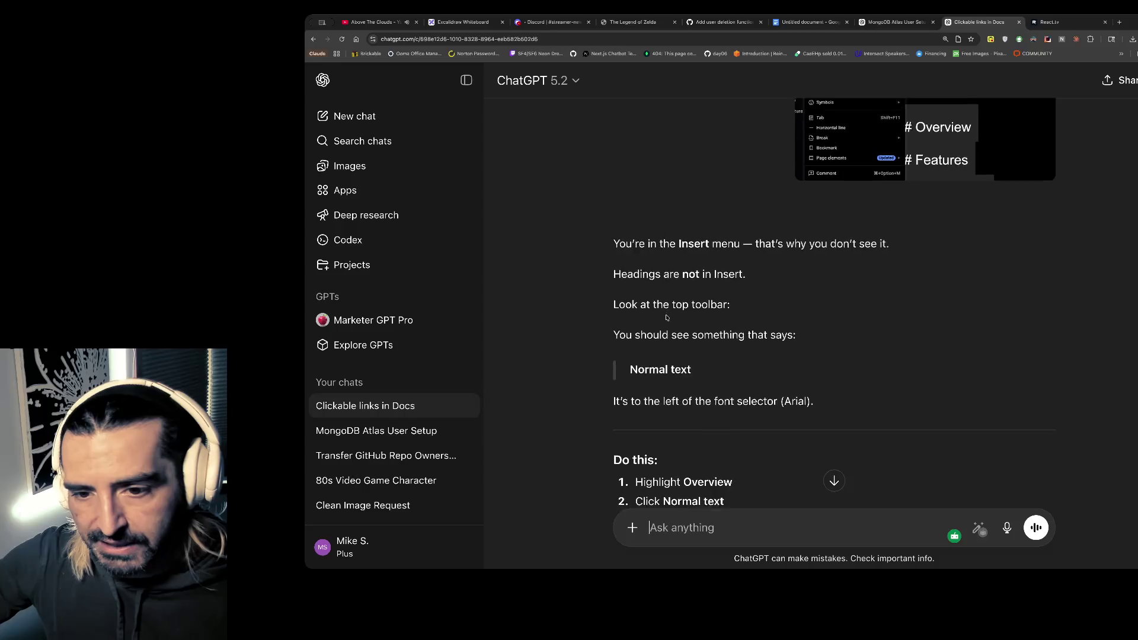
scroll(688, 291, "down", 10)
scroll(667, 319, "up", 5)
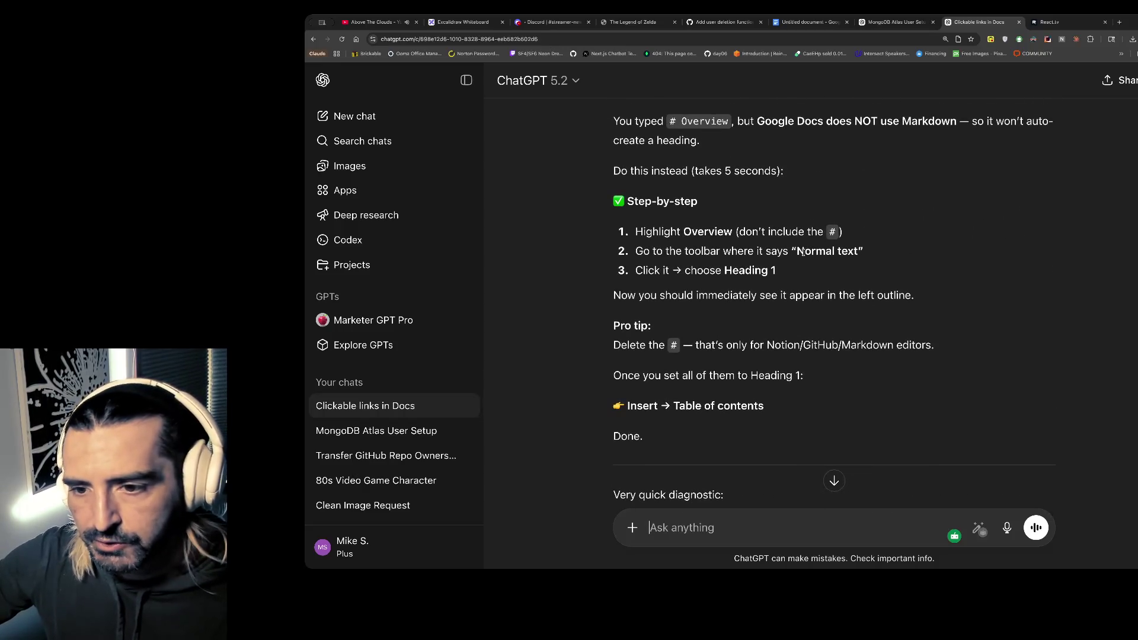
scroll(715, 282, "down", 10)
scroll(709, 284, "up", 8)
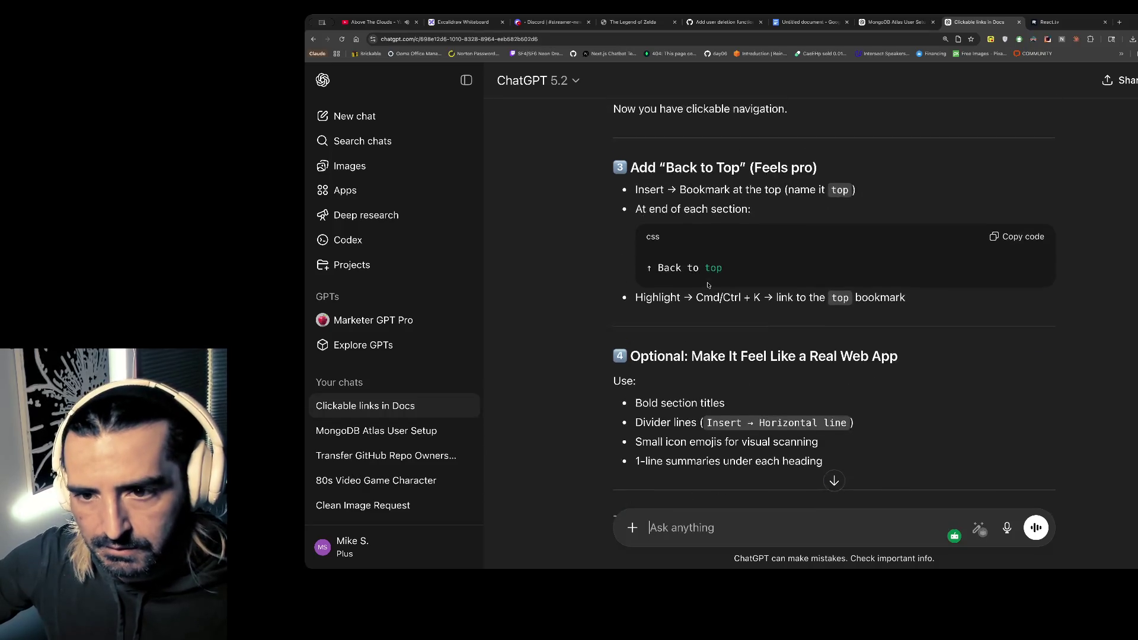
left_click(463, 22)
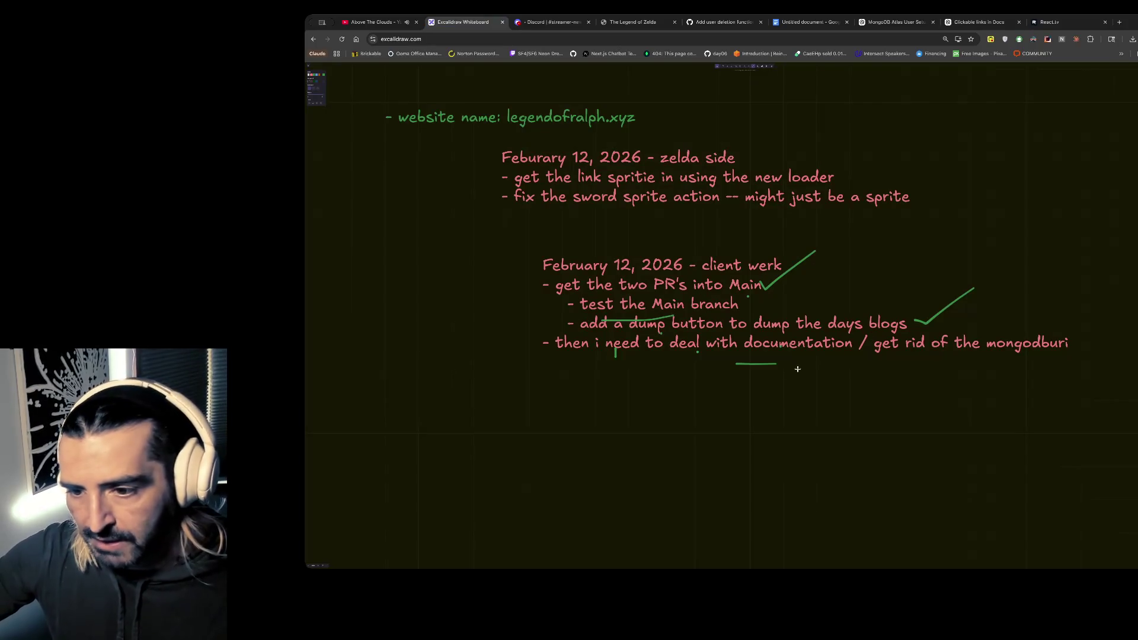
Step: Draw a green freehand line under 'documentation' in the whiteboard notes
left_click_drag(740, 360, 858, 362)
left_click_drag(746, 356, 827, 353)
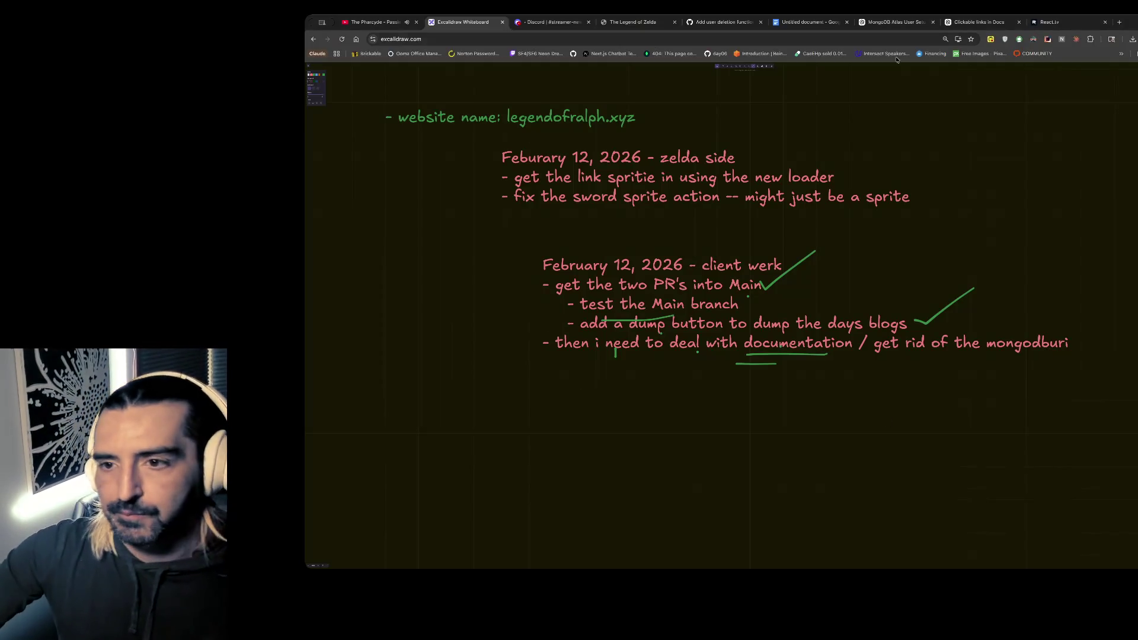
Step: Glance at the clickable-links conversation, return to the whiteboard, then start a new browser tab
left_click(979, 22)
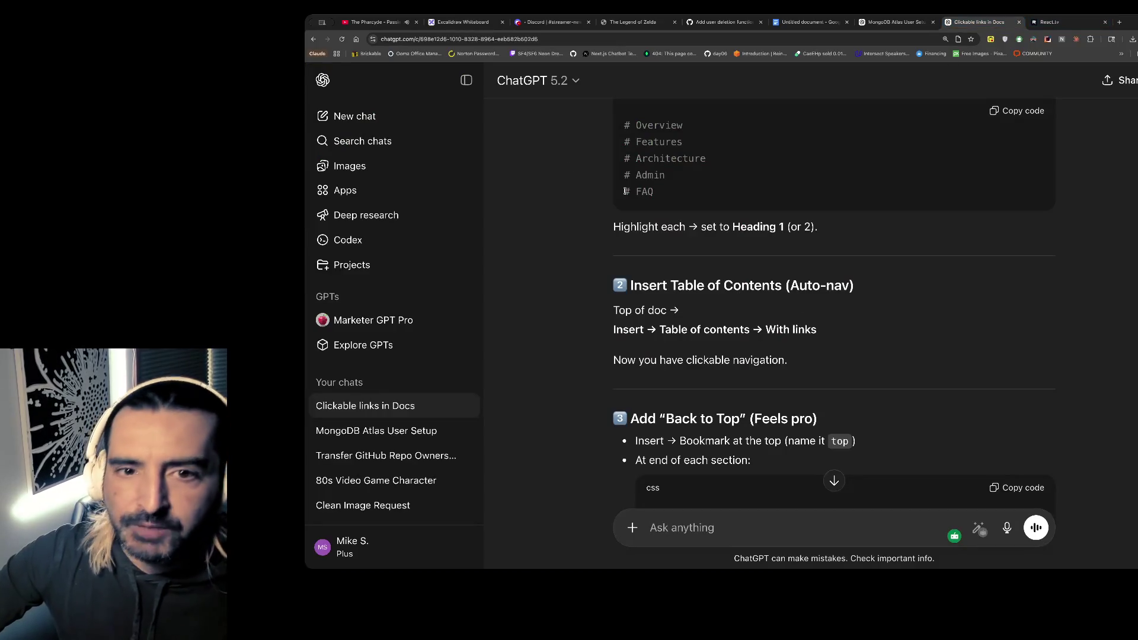
left_click(456, 22)
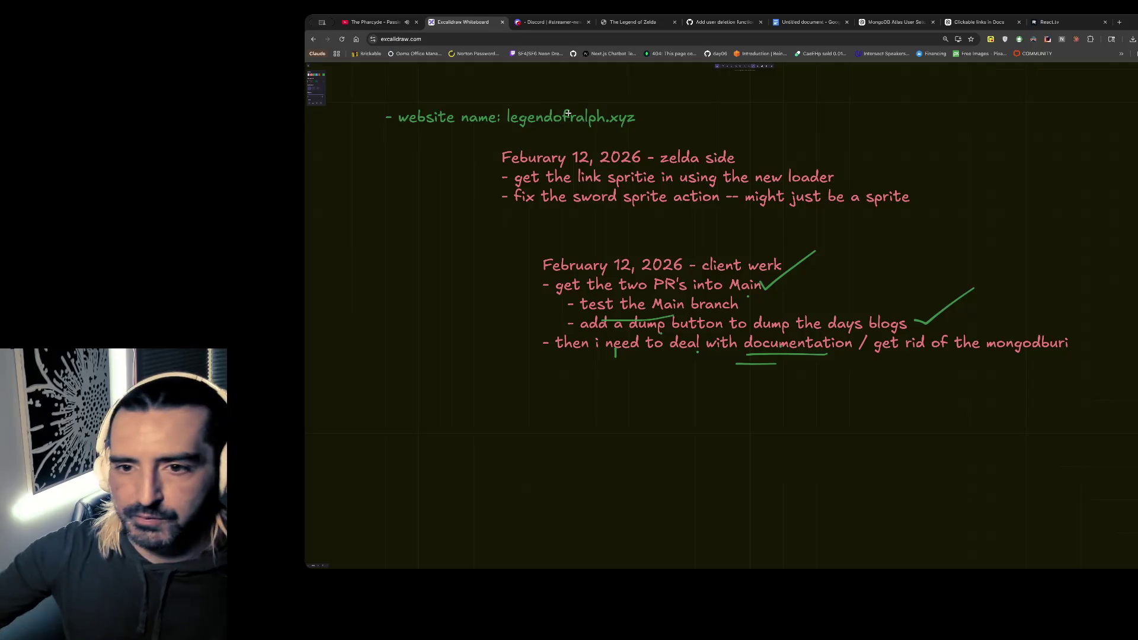
left_click(536, 235)
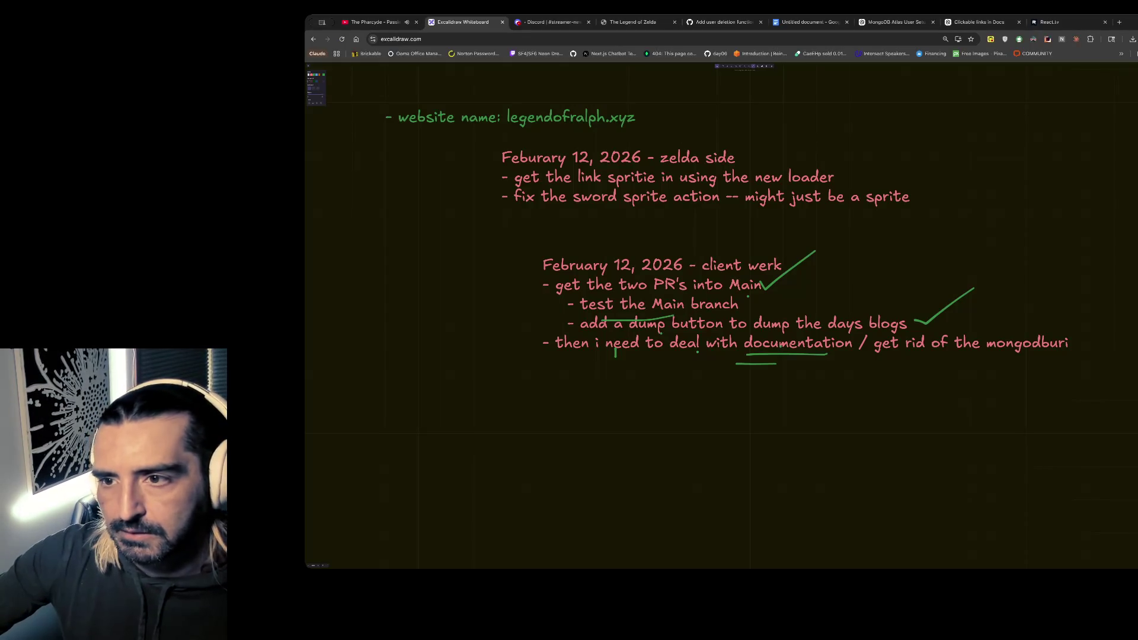
left_click(1120, 22)
Step: Load chatgpt.com, open and scroll the MongoDB Atlas User Setup chat, then switch to YouTube
type("chatgpt.com")
key("Return")
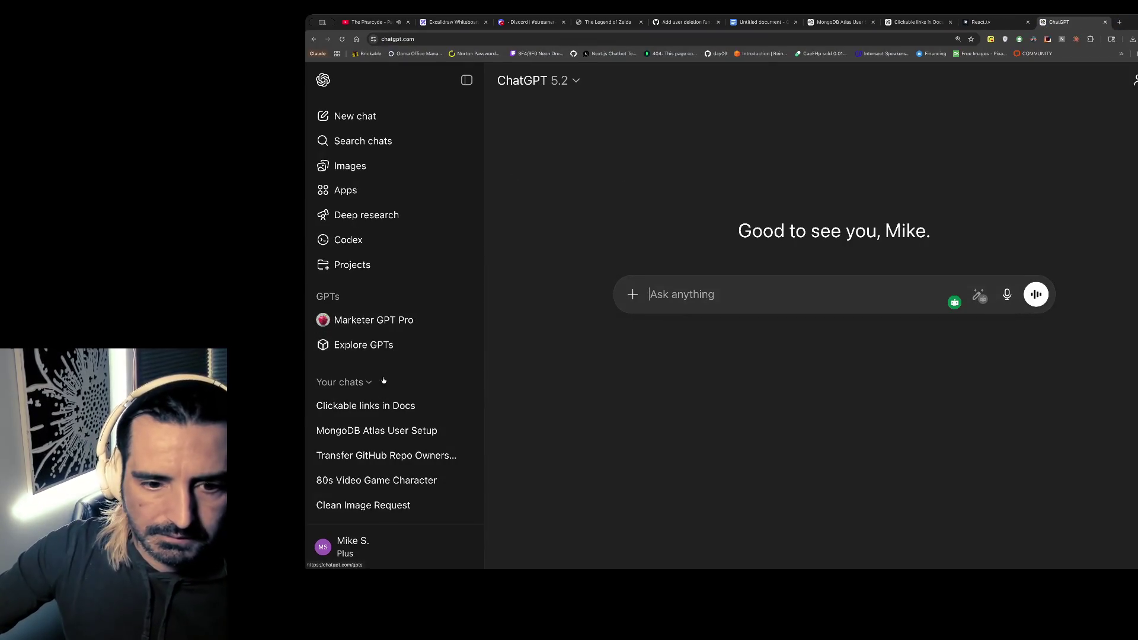
left_click(376, 431)
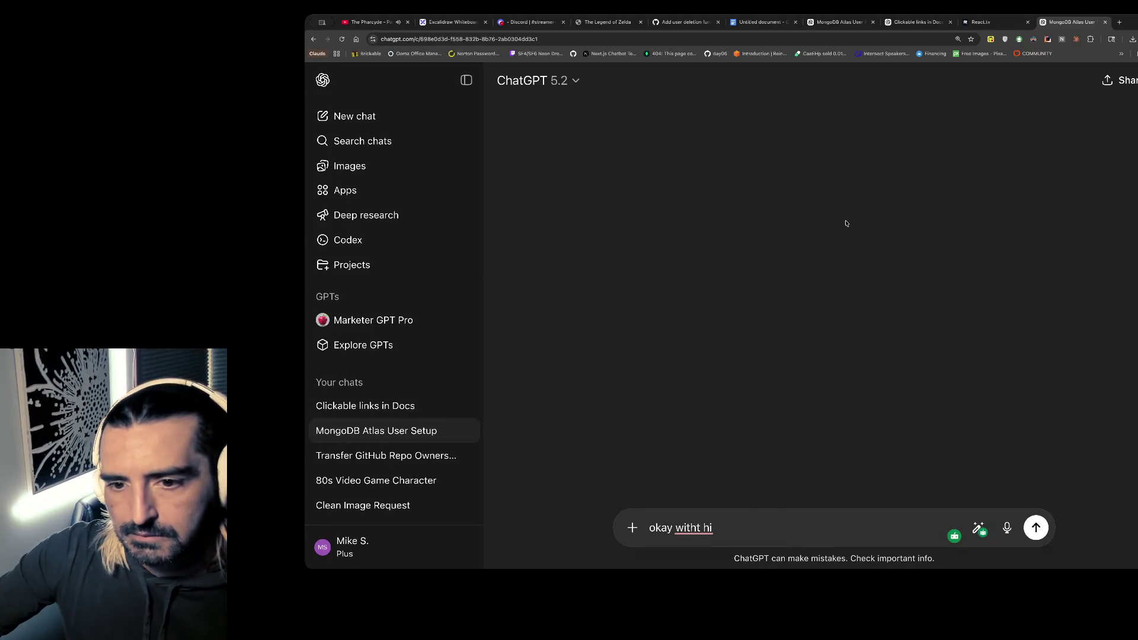
scroll(846, 223, "up", 5)
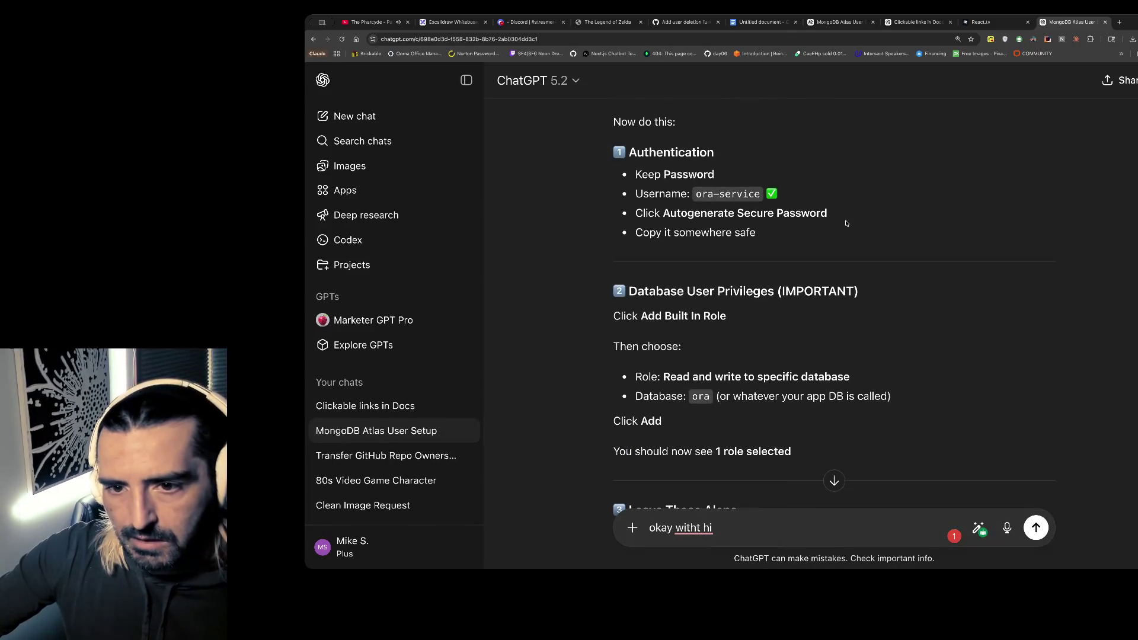
scroll(683, 203, "down", 6)
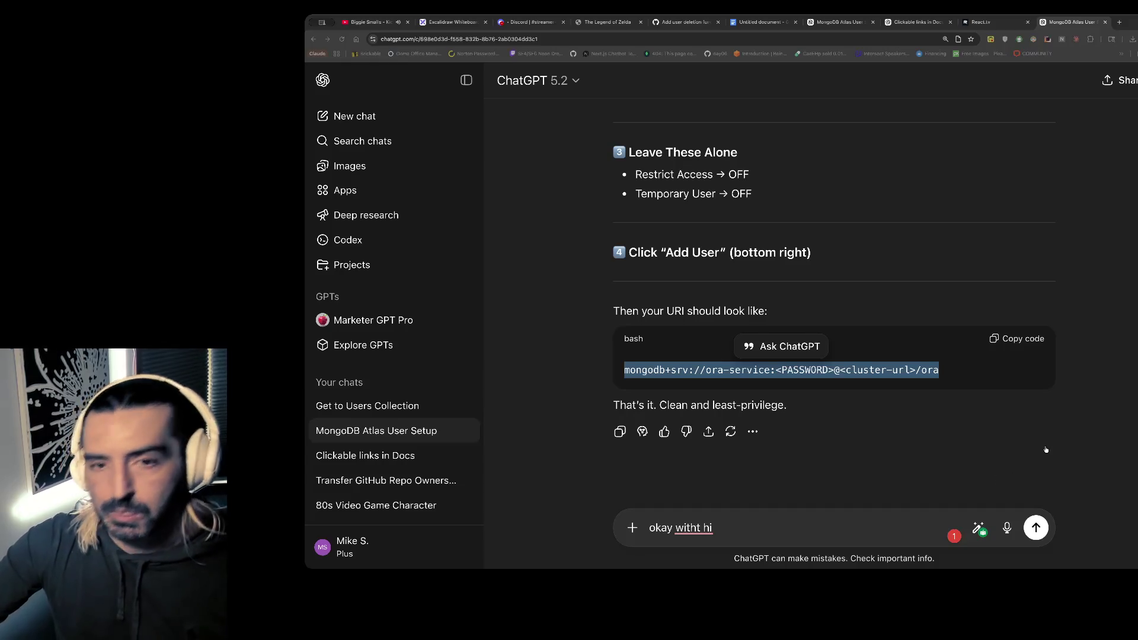
left_click(371, 22)
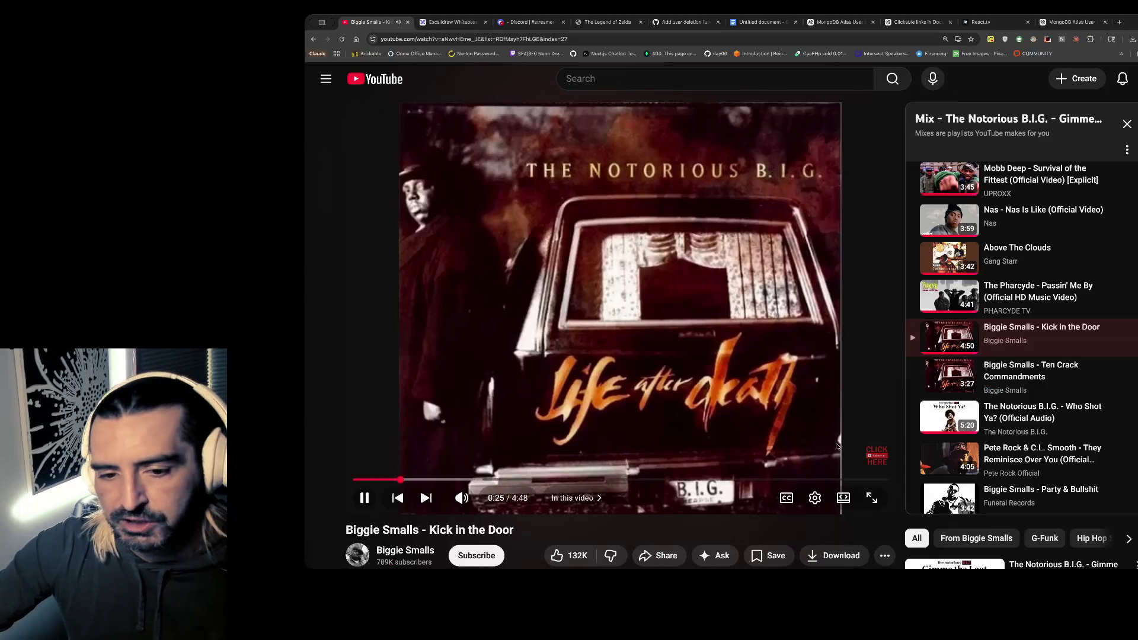
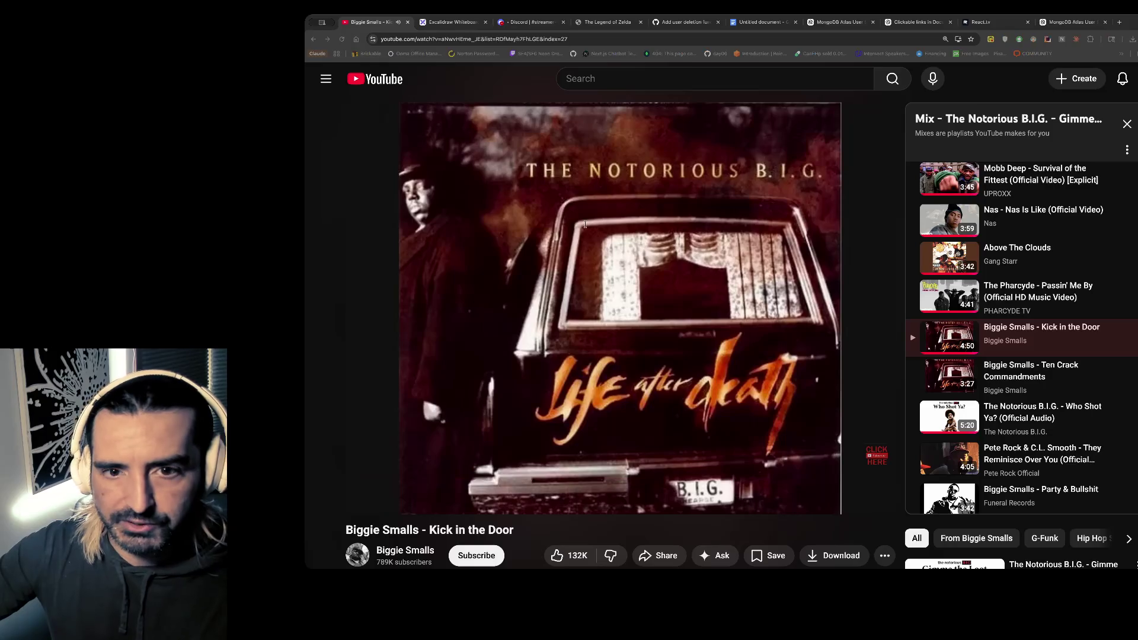
Step: Switch from the YouTube video to the 'MongoDB Atlas User Setup' ChatGPT chat
left_click(577, 86)
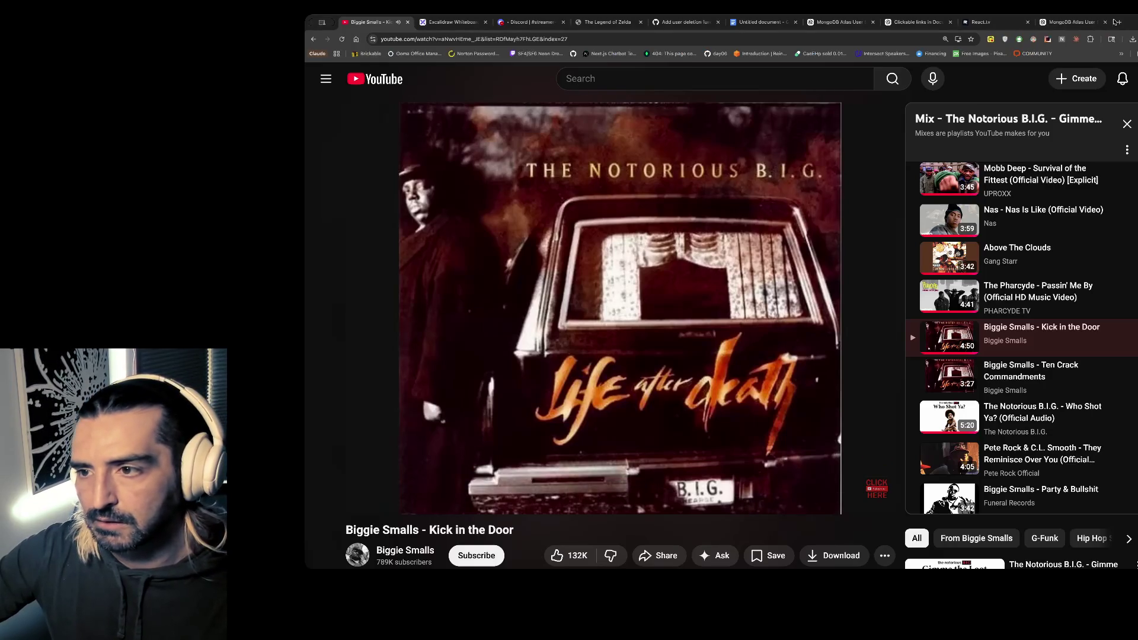
left_click(1094, 23)
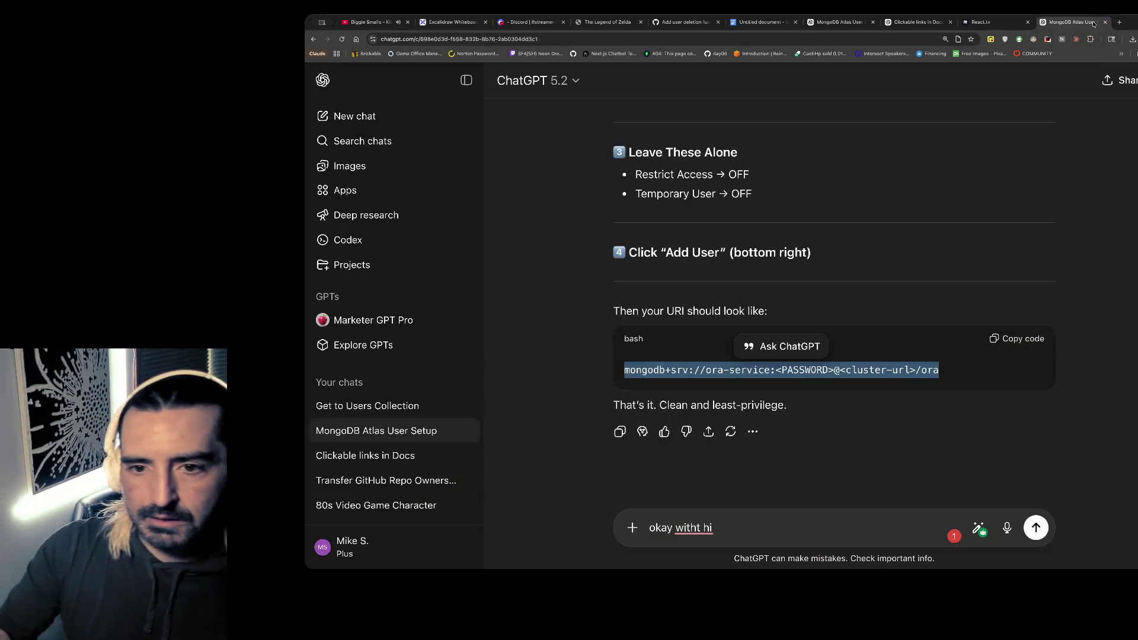
Step: Replace the draft and send 'okay i have added the user, i want to update vercel first, give me the steps'
key("ctrl+a")
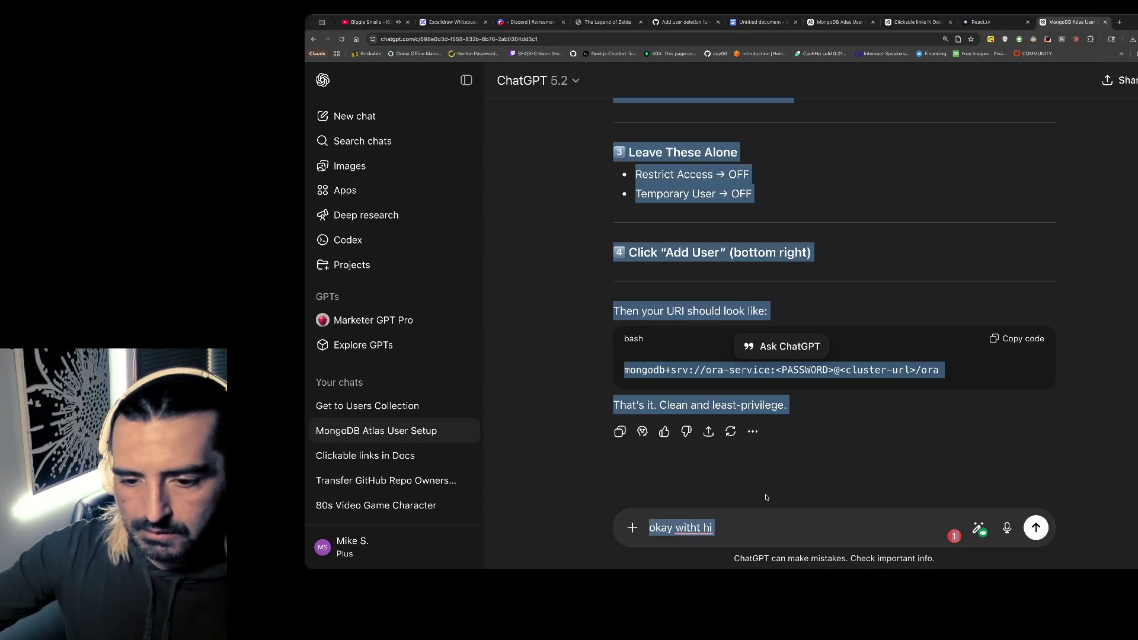
left_click(771, 528)
key("ctrl+a")
type("okay i have added the user, i want to update vercel first, give")
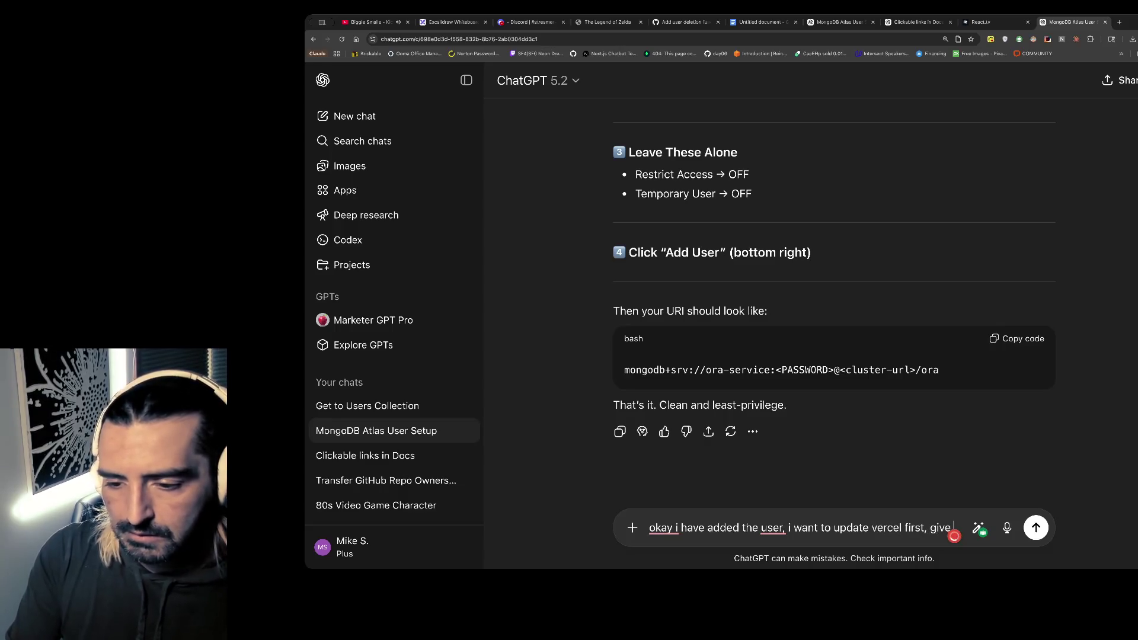
type(" me the steps")
key("Return")
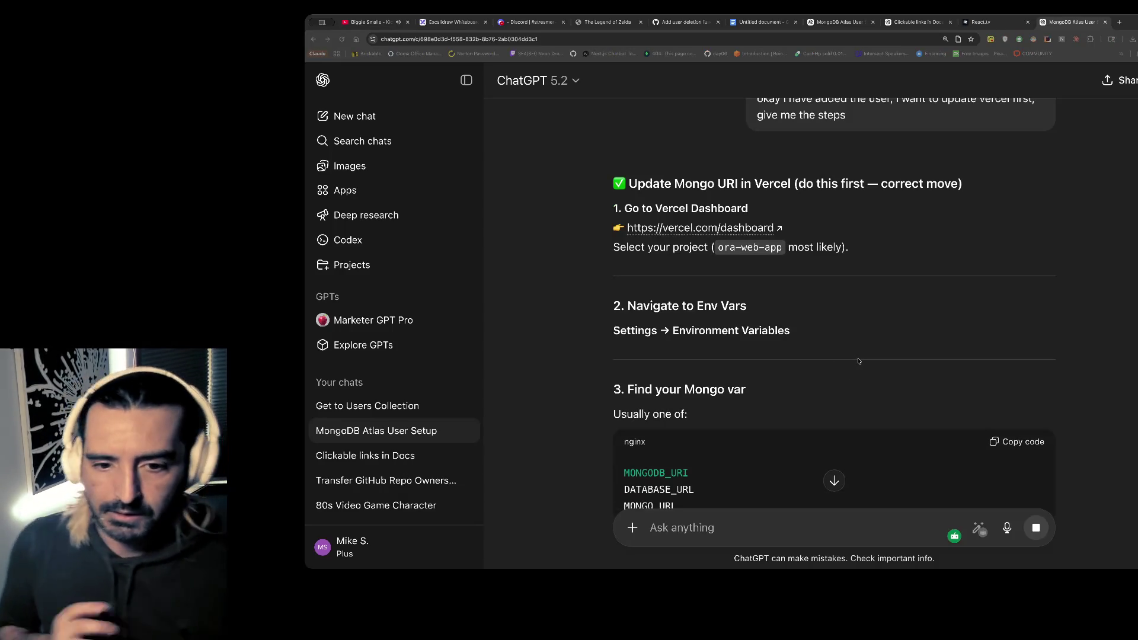
Step: Read through the reply's steps for updating Production, Preview and Development env vars and redeploying
left_click(568, 135)
scroll(697, 327, "down", 2)
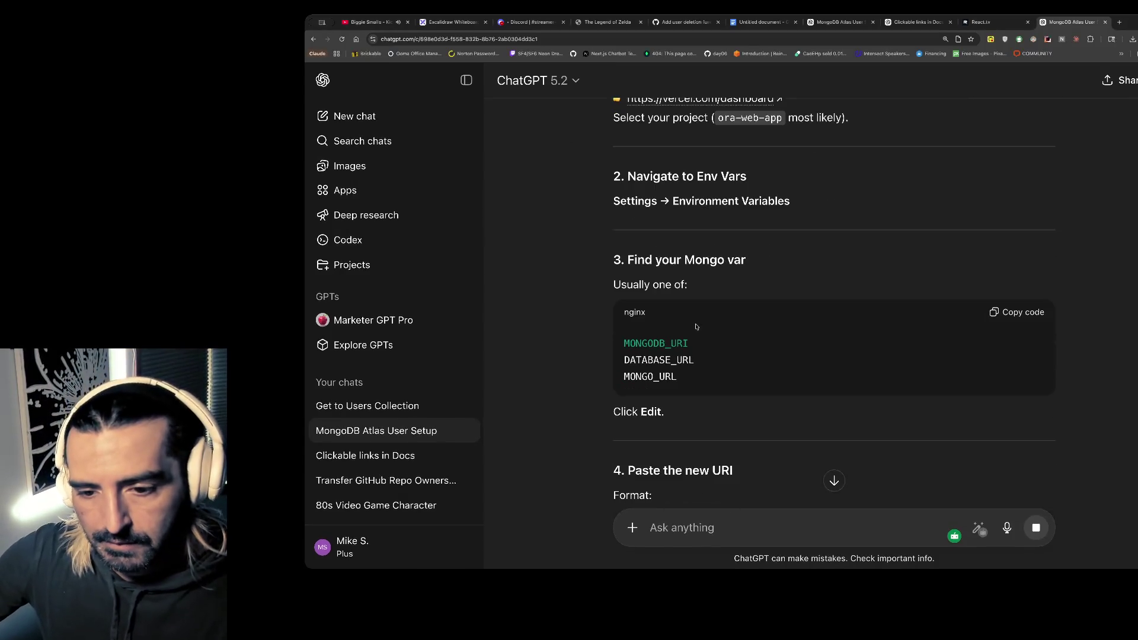
scroll(687, 332, "down", 3)
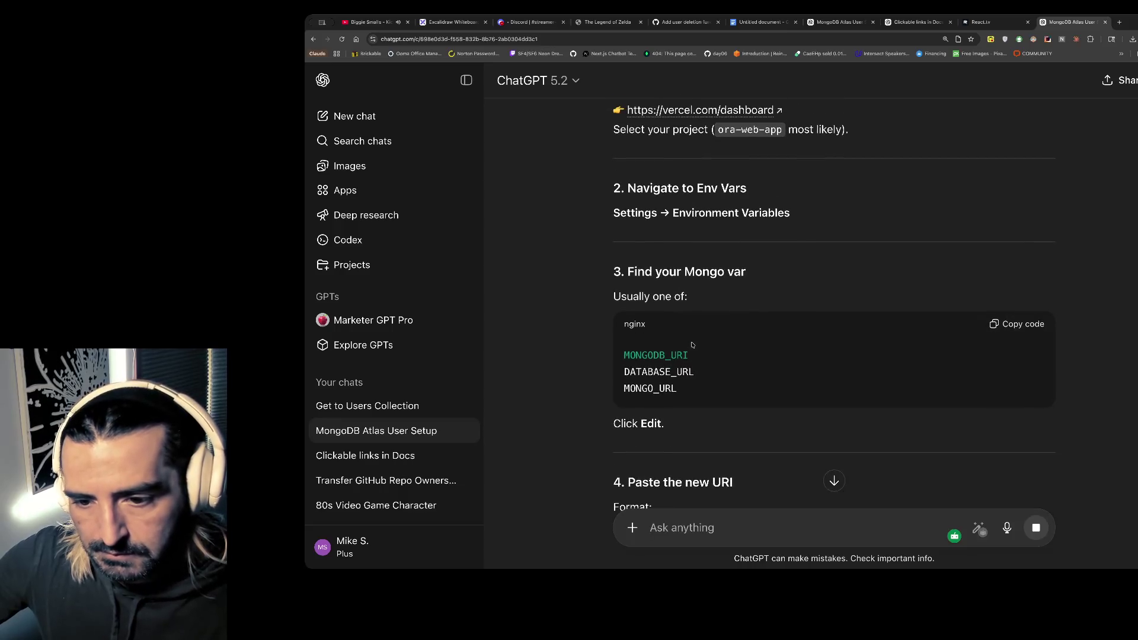
scroll(765, 368, "down", 4)
scroll(755, 380, "down", 4)
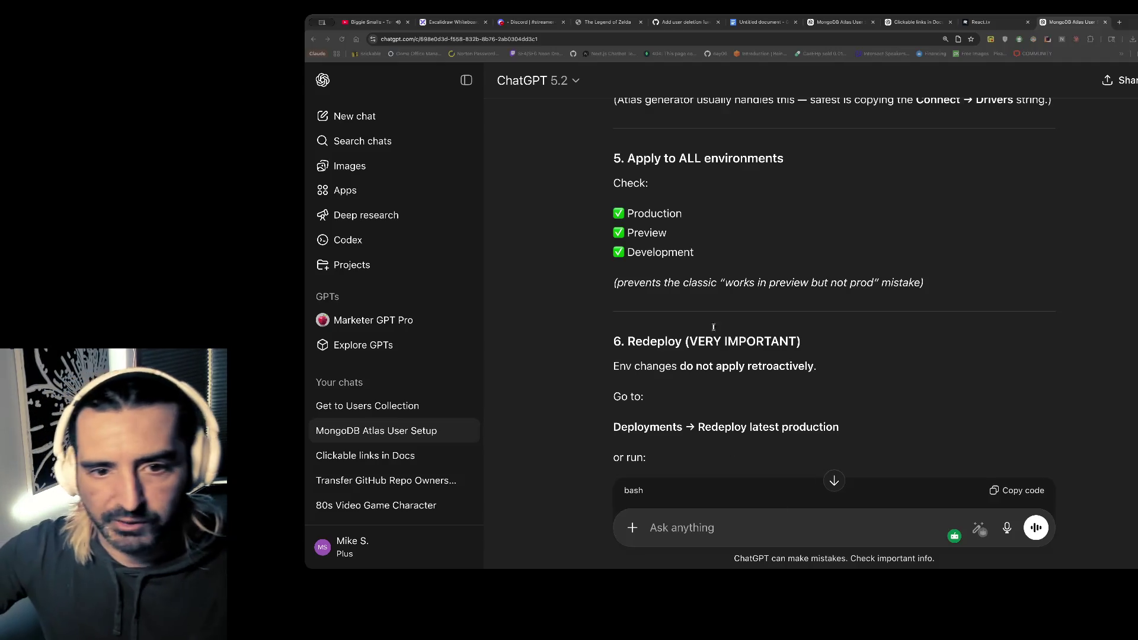
left_click(649, 537)
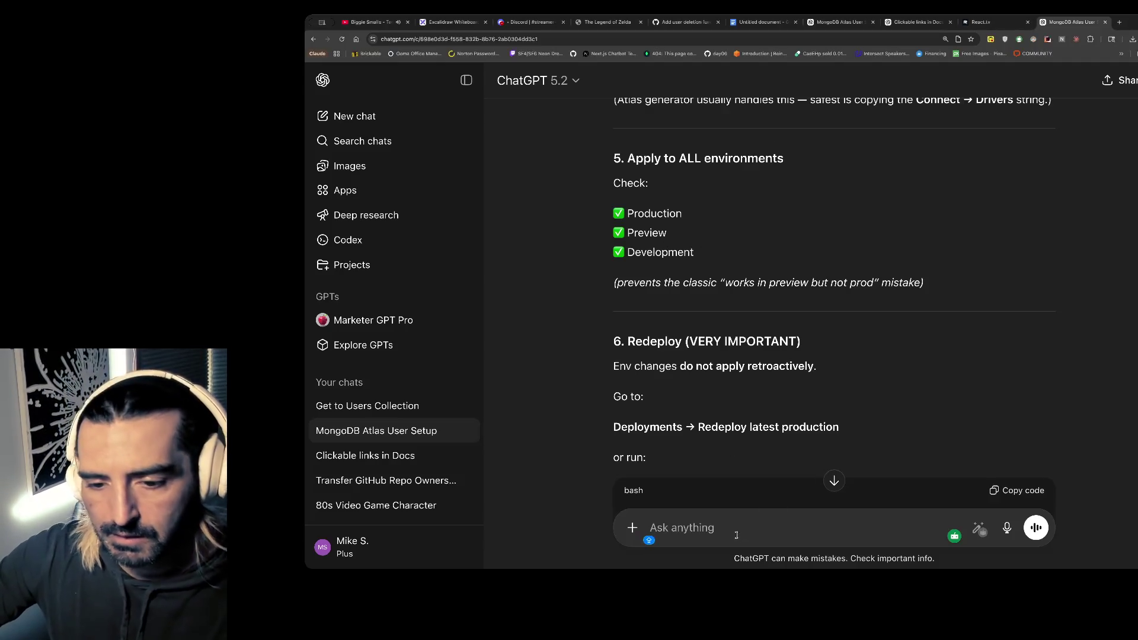
Step: Retype the all-caps draft in lowercase and send 'alright vercel is upated, do i need toredeploy'
type("ALRIGHT VERCEL WAS UPDAT")
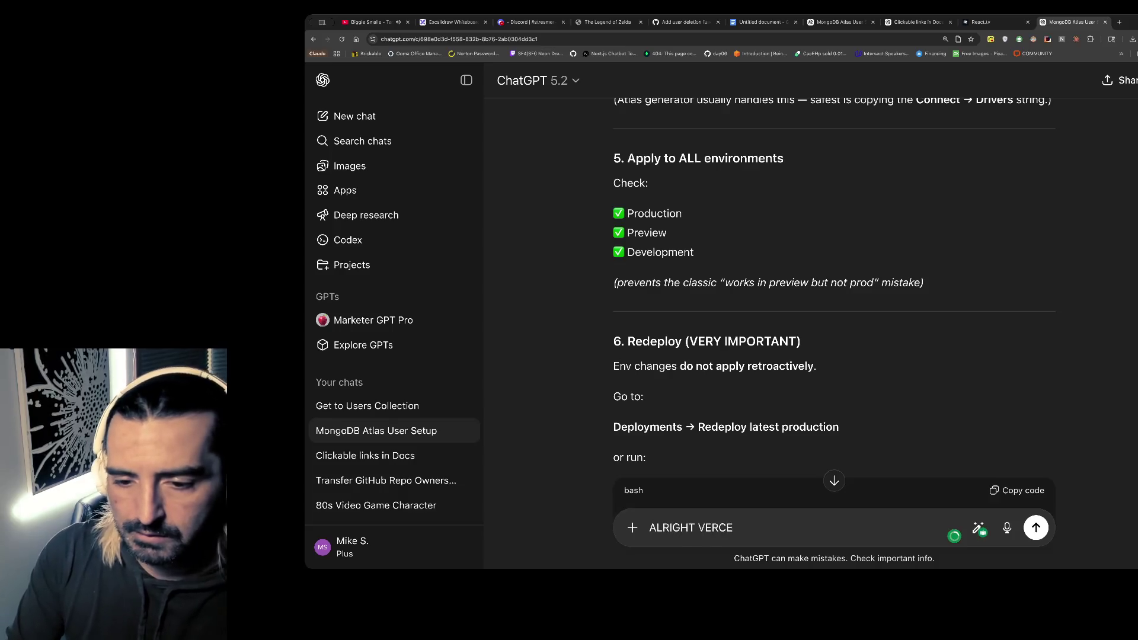
type("ED DO I NEED TO")
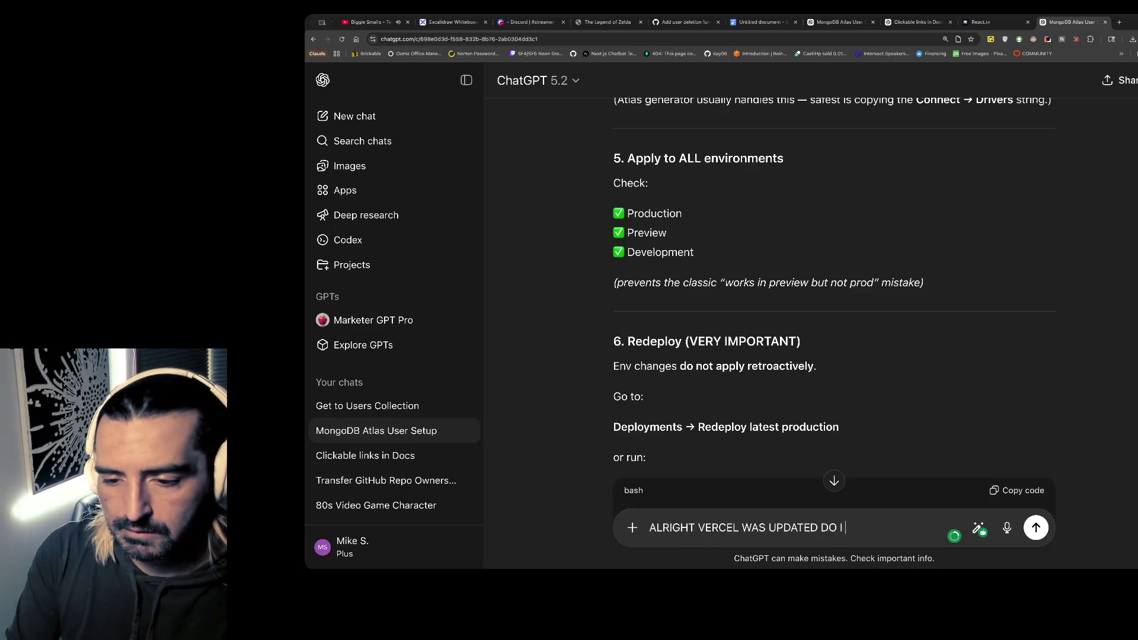
key("ctrl+a")
type("alright ")
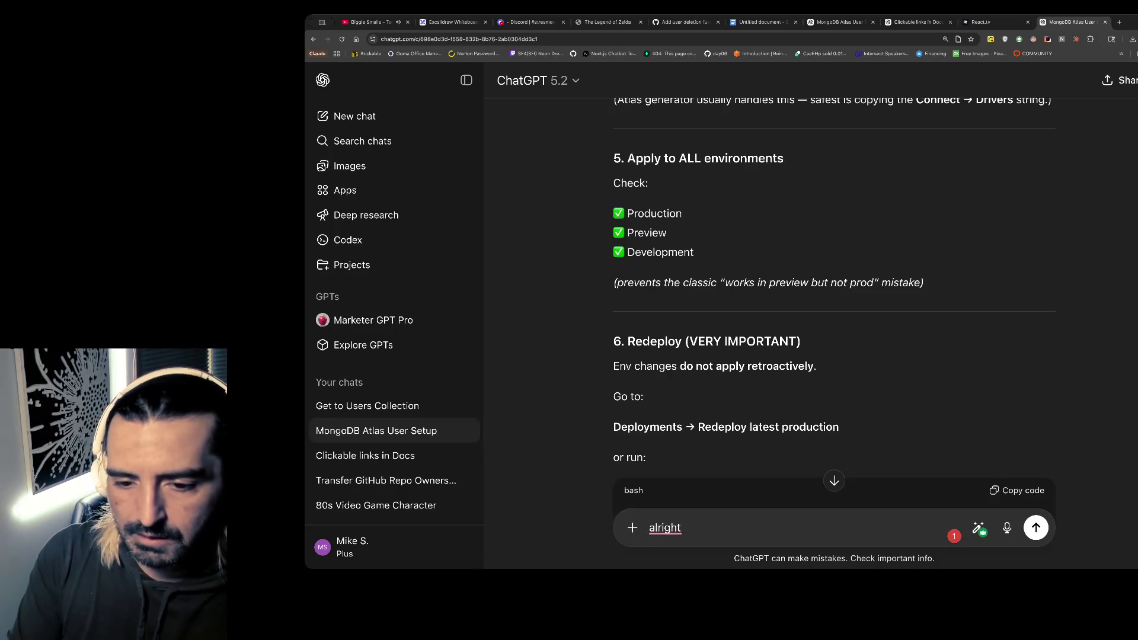
type("vercel is up")
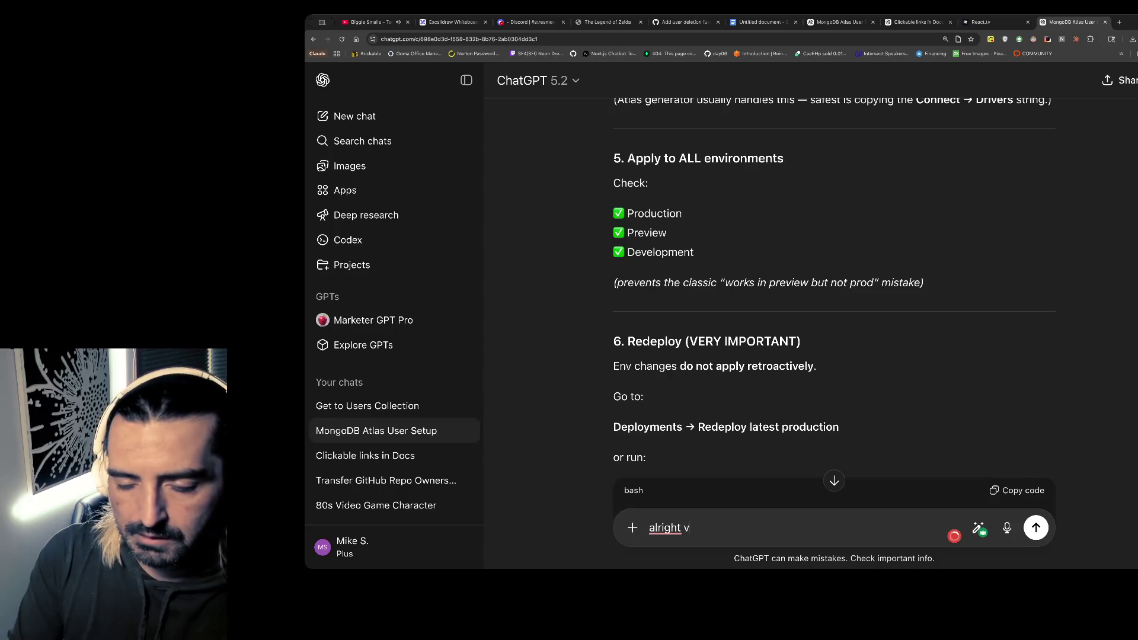
type("at")
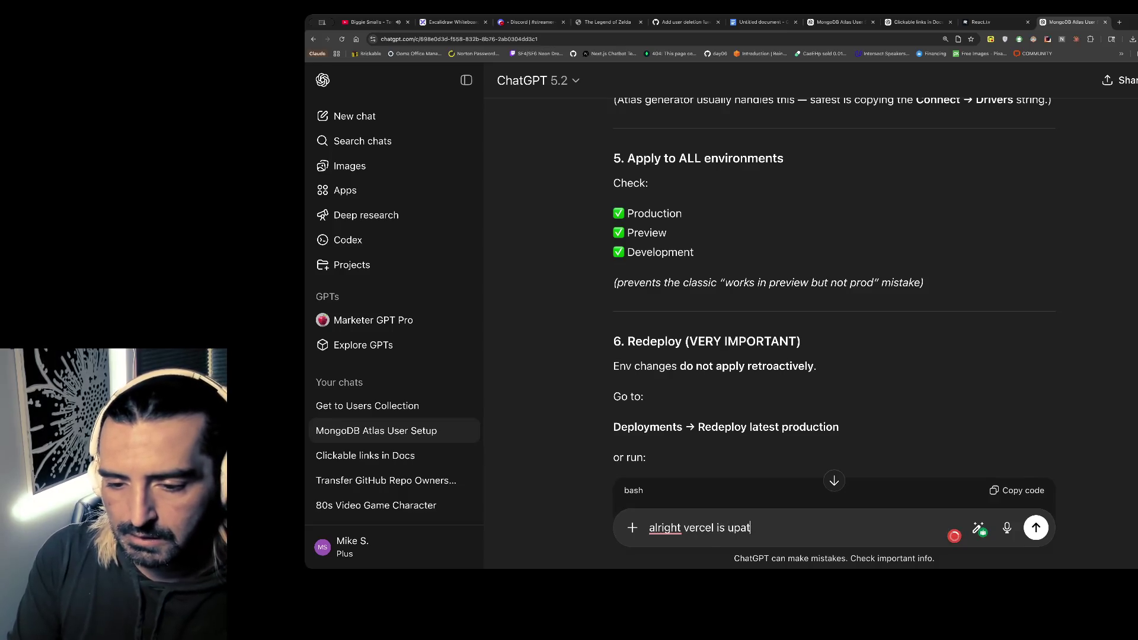
type("ed, do i need to")
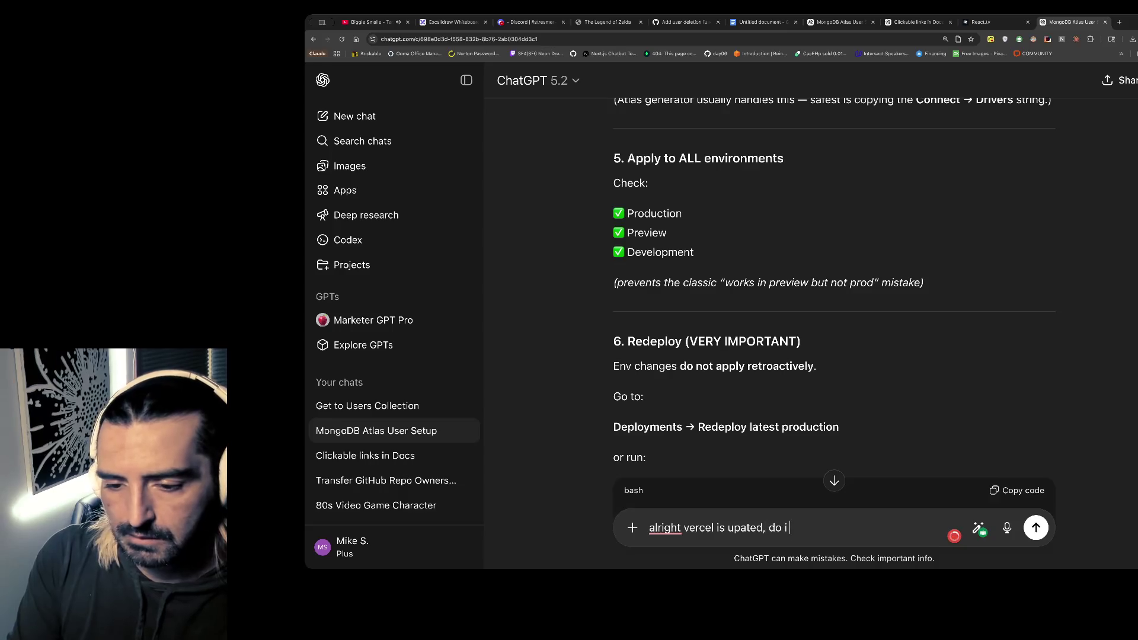
type("redeploy")
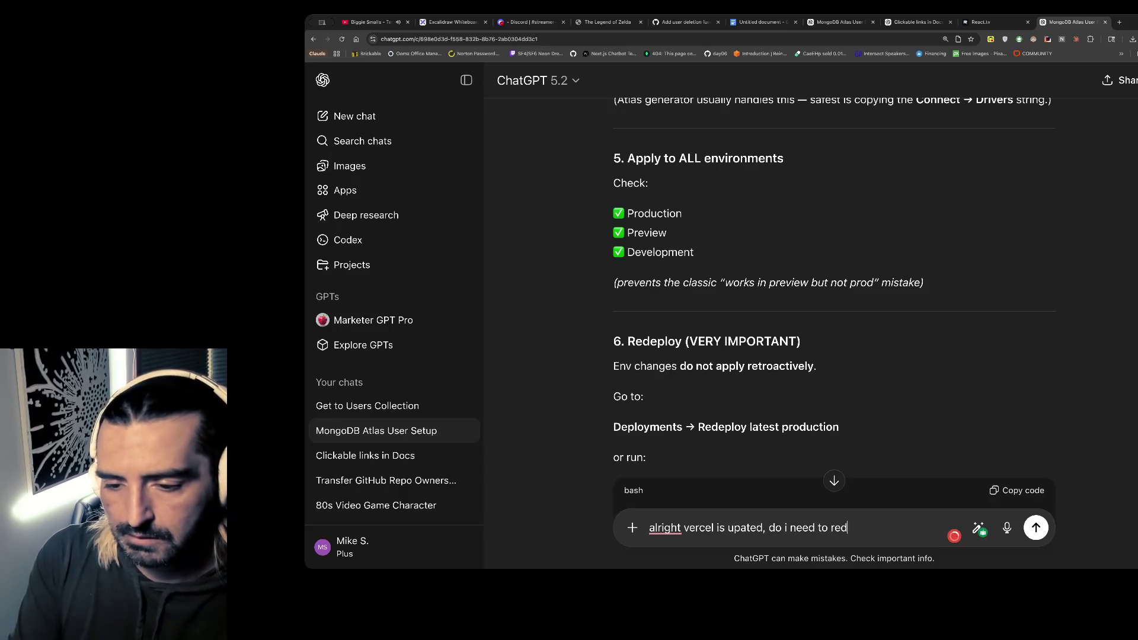
key("Return")
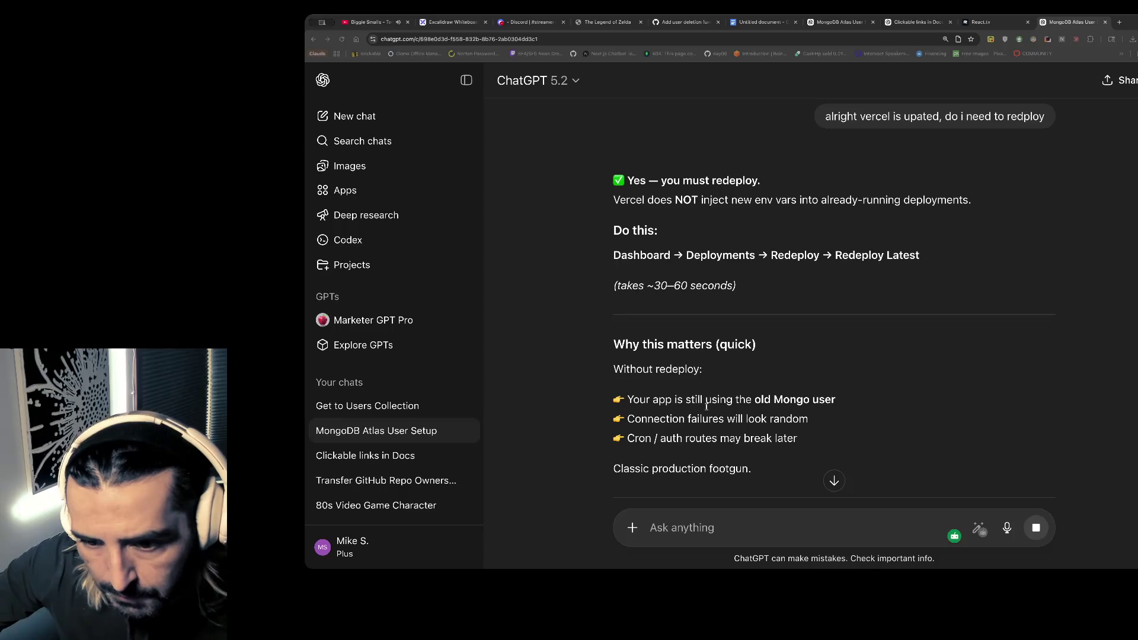
left_click(755, 99)
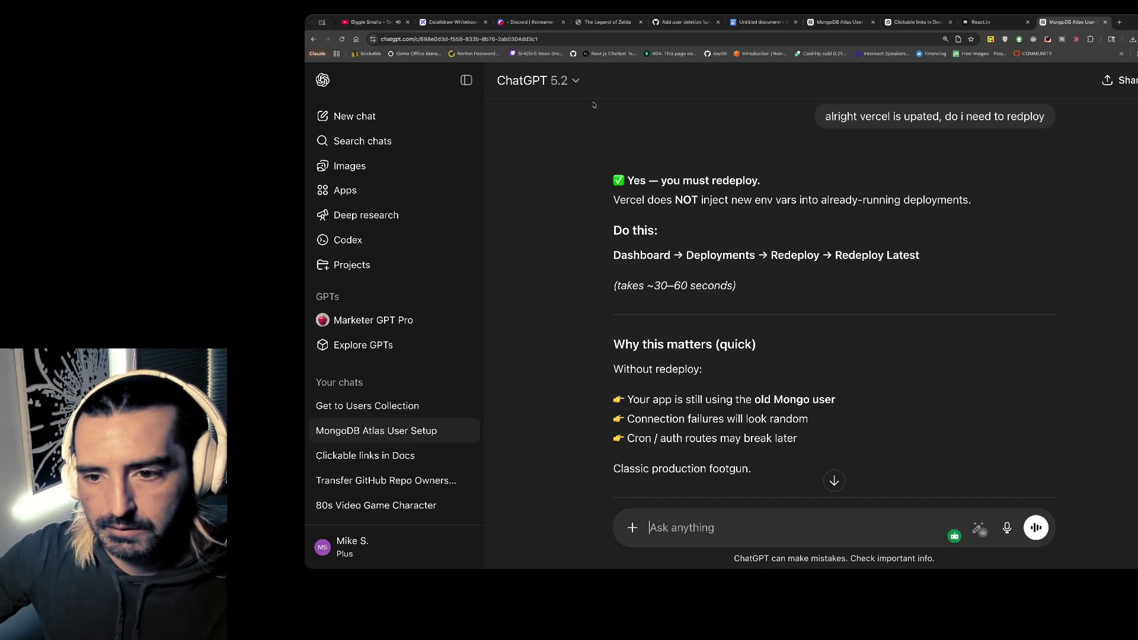
Step: Review ChatGPT's redeploy instructions, then go to the Excalidraw to-do board
scroll(773, 227, "down", 1)
scroll(614, 153, "up", 1)
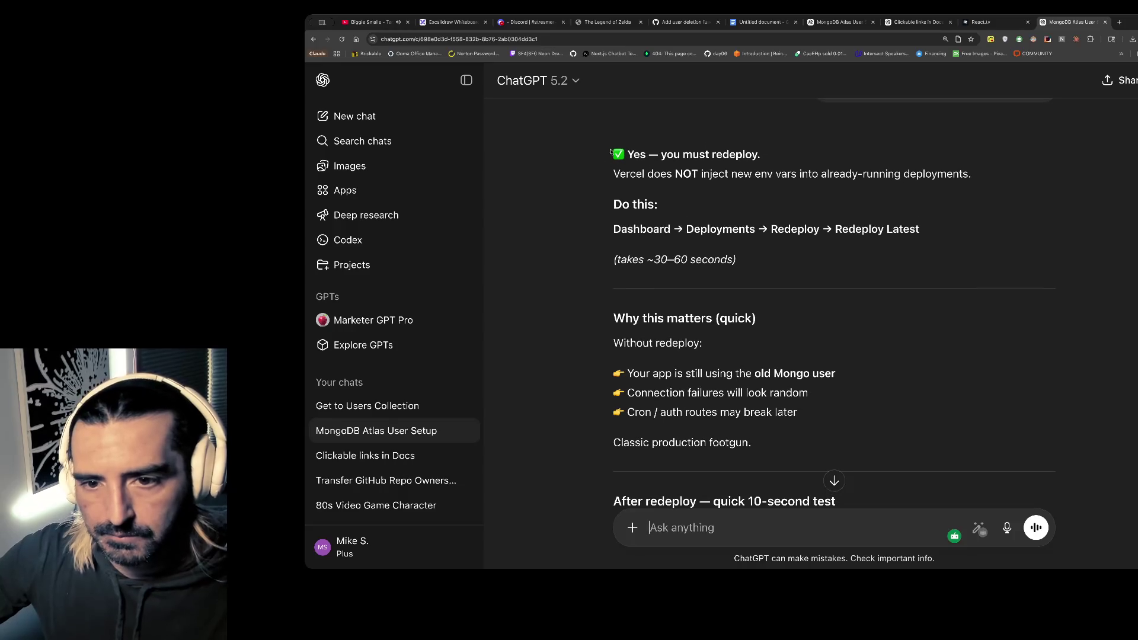
mouse_move(628, 150)
left_mouse_down()
mouse_move(830, 482)
mouse_move(831, 468)
left_mouse_up()
scroll(831, 469, "down", 3)
scroll(786, 409, "down", 5)
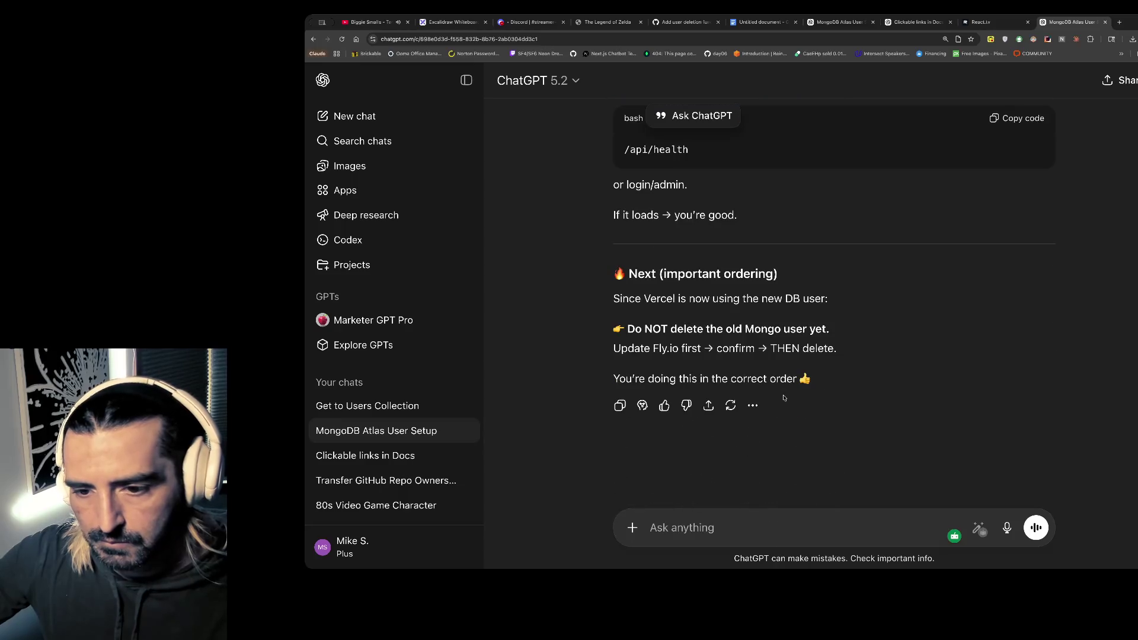
scroll(718, 320, "up", 3)
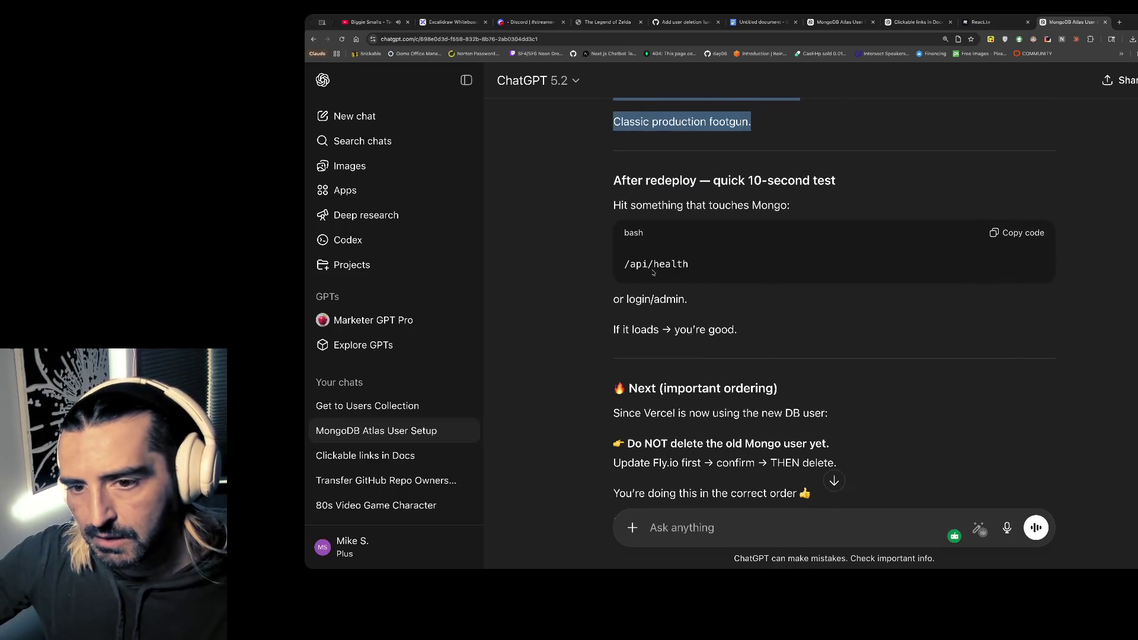
scroll(832, 478, "down", 2)
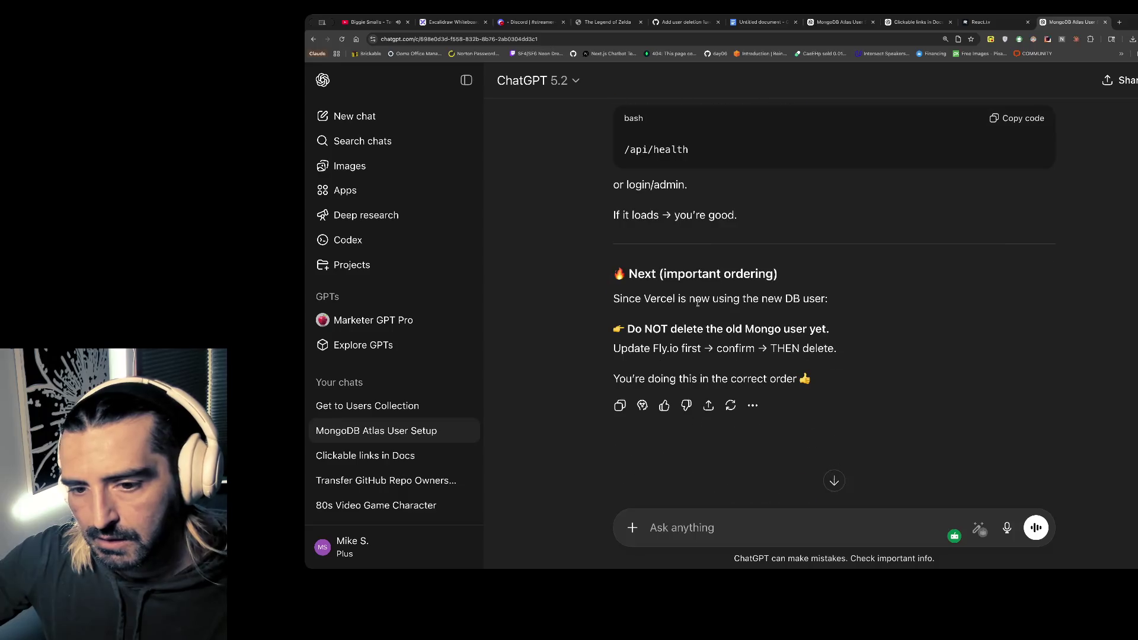
scroll(679, 515, "up", 8)
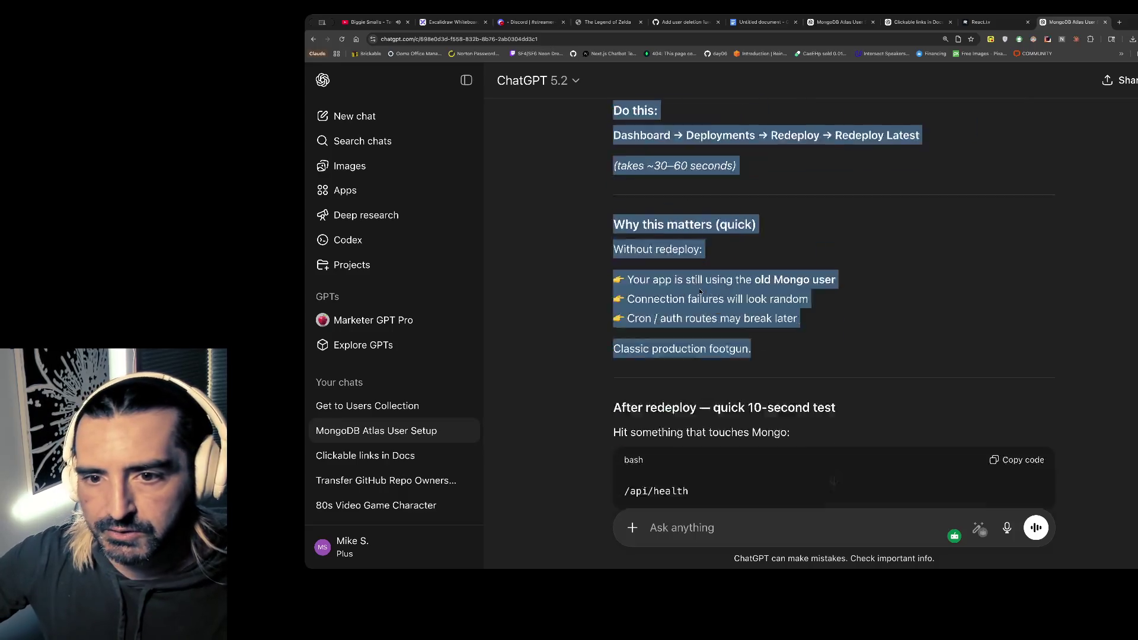
scroll(679, 516, "down", 7)
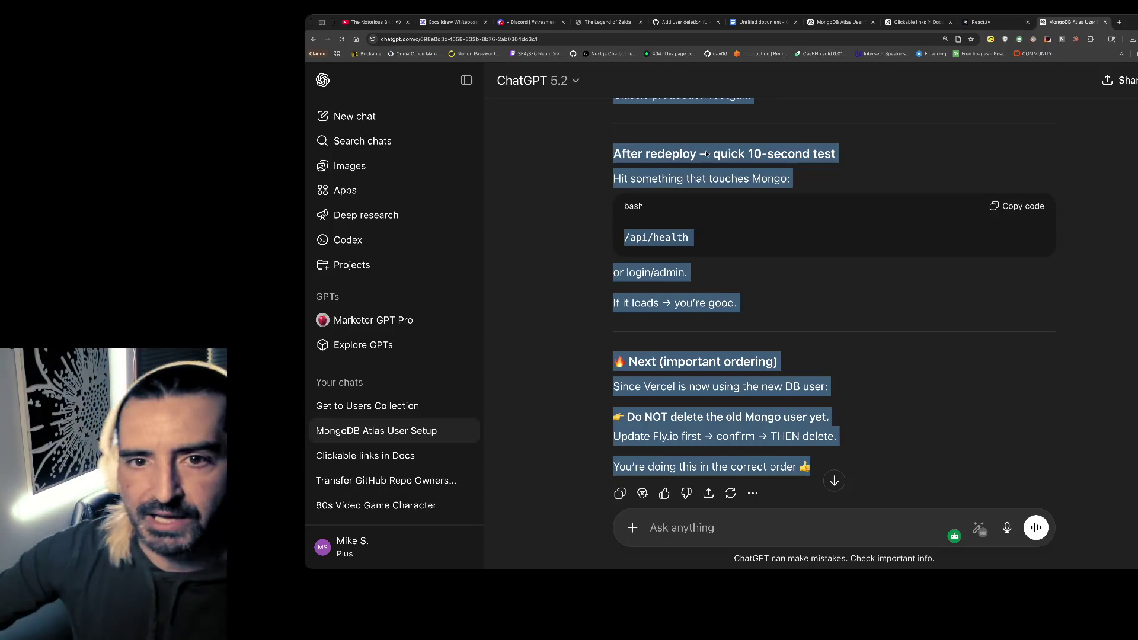
left_click(452, 22)
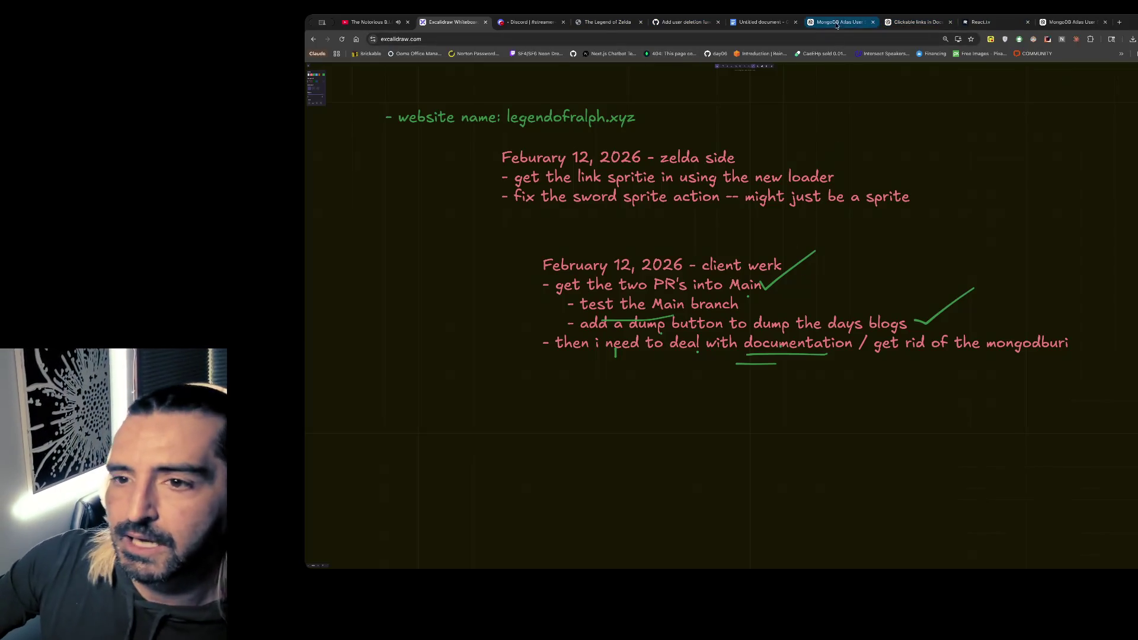
Step: Title the untitled Google Doc 'handoff_ora'
left_click(762, 22)
type("handoff_ora_web")
key("BackSpace")
key("BackSpace")
key("BackSpace")
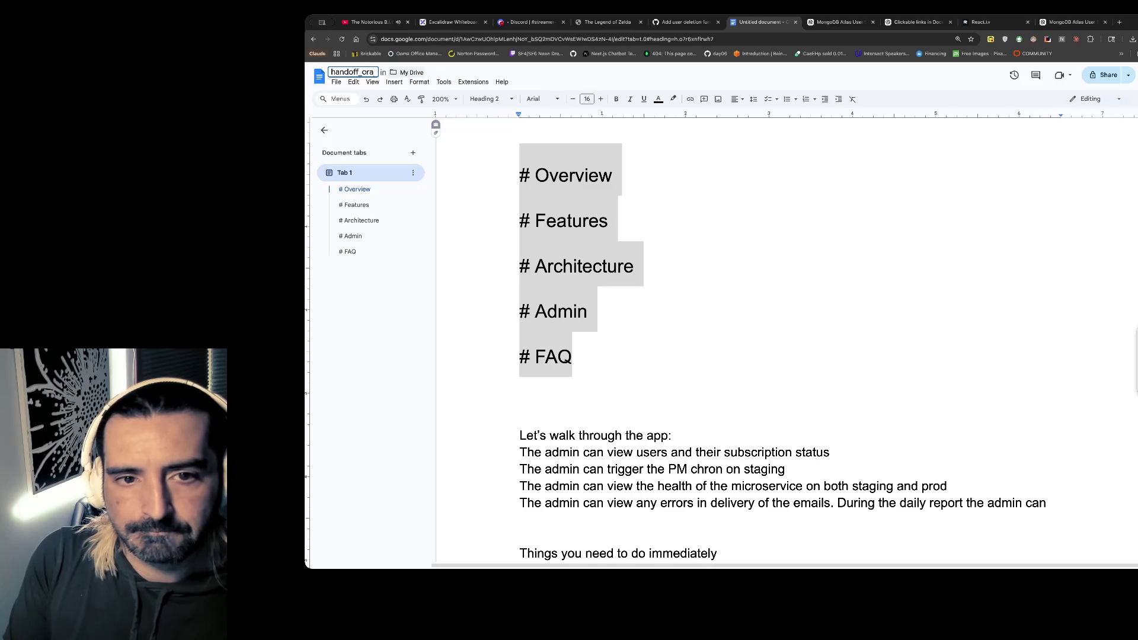
Step: Confirm the 'handoff_ora' title and bring up the Dark Reader extension panel
key("Return")
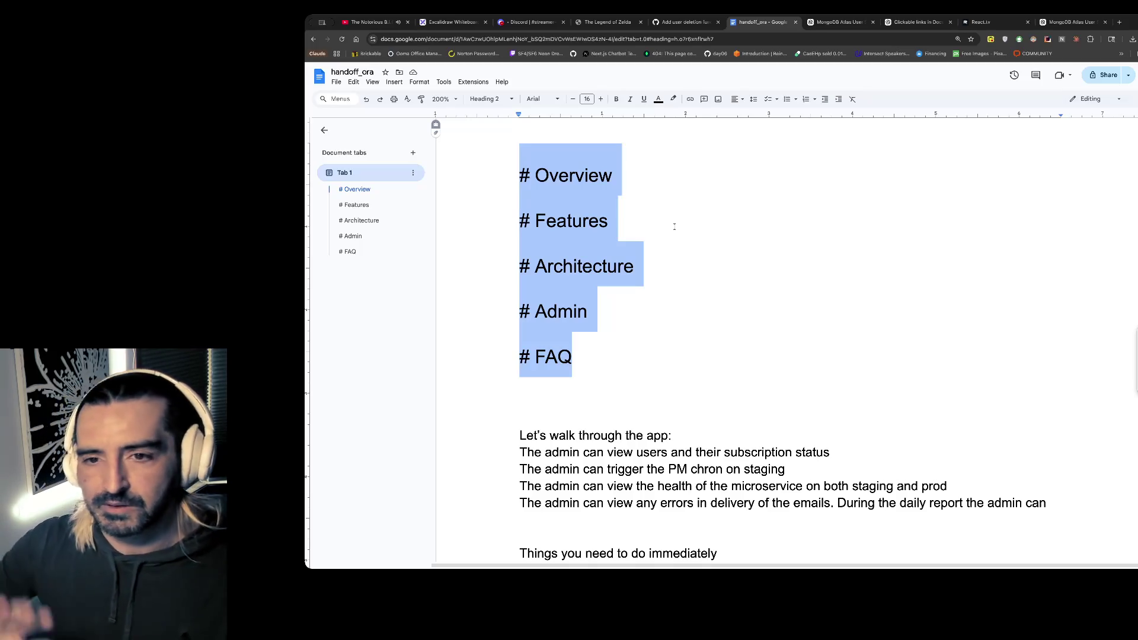
key("super+Tab")
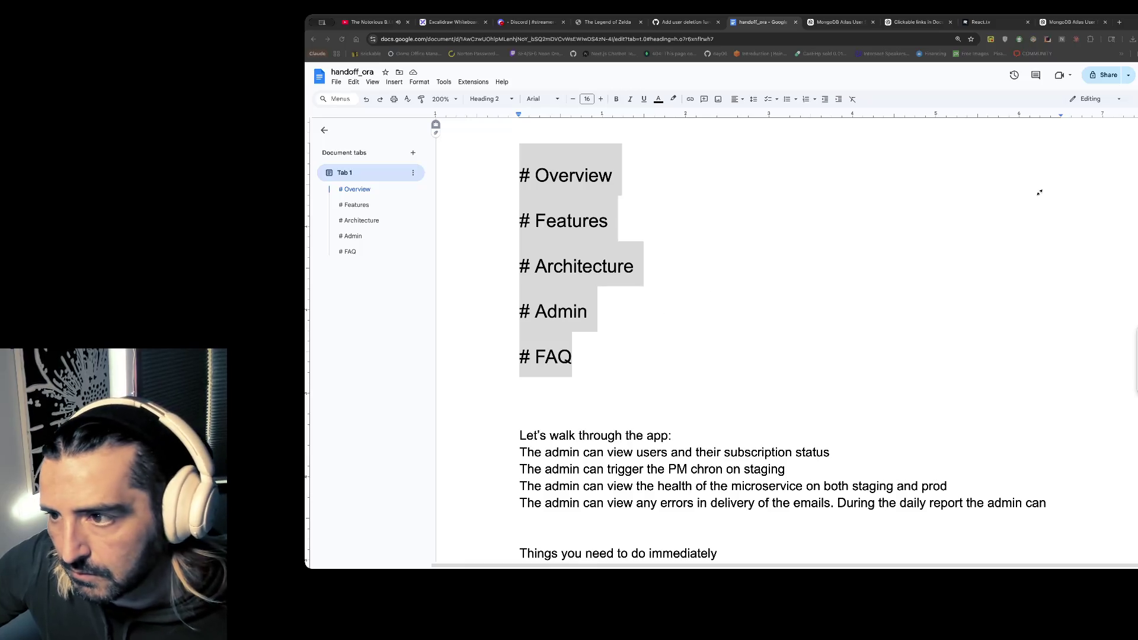
left_click(709, 114)
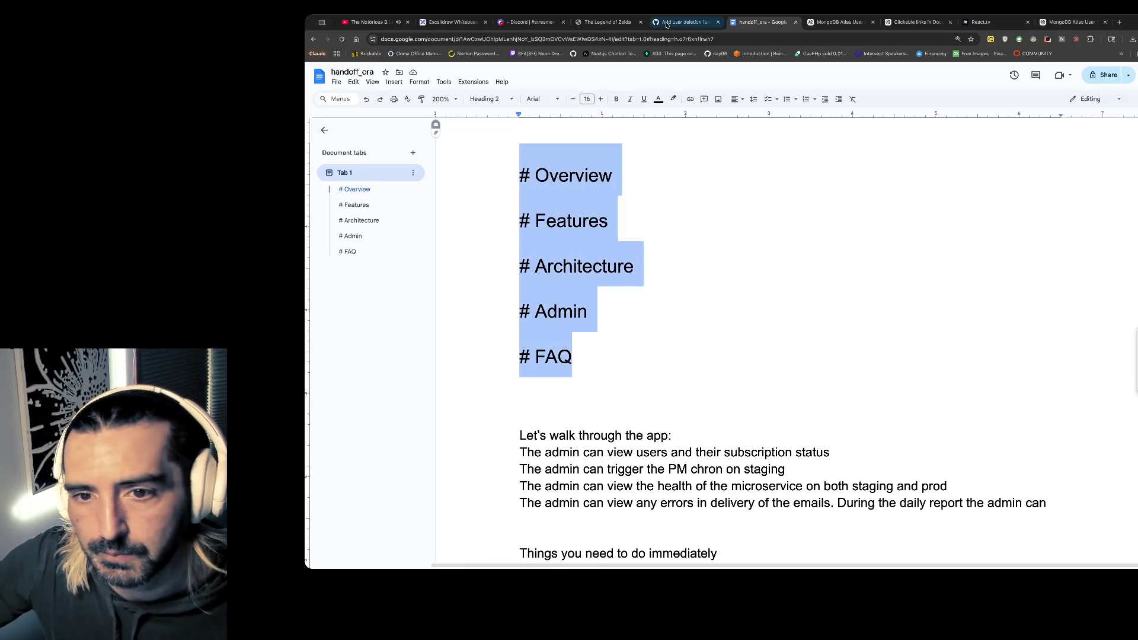
left_click(1033, 38)
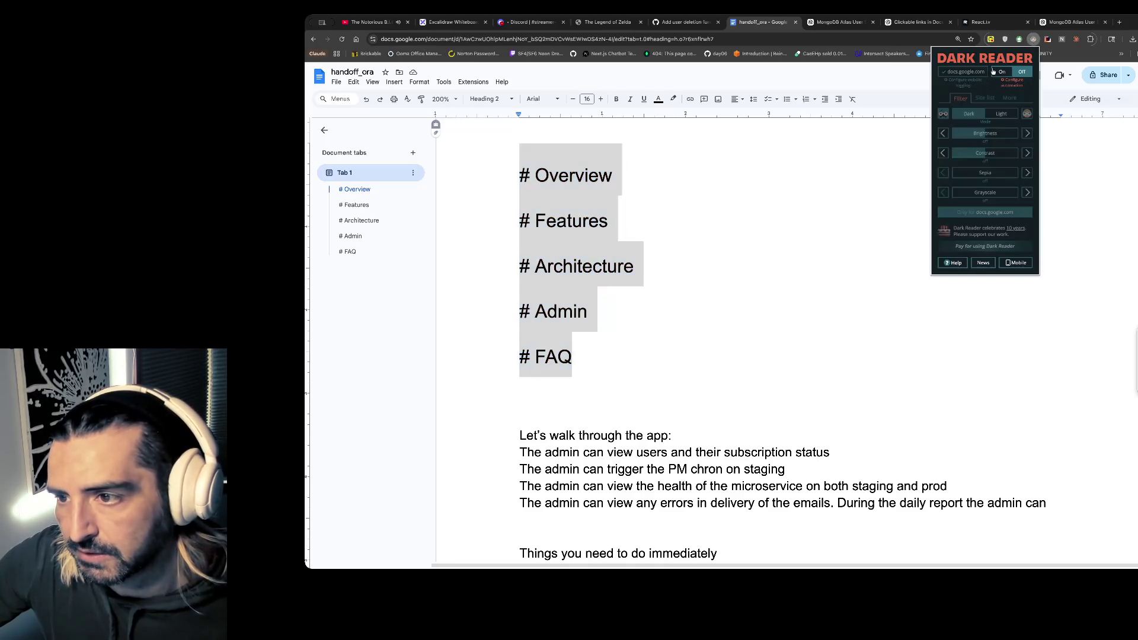
Step: Enable Dark Reader for docs.google.com, then skip the ad on the 'Who Shot Ya?' YouTube tab
left_click(1001, 71)
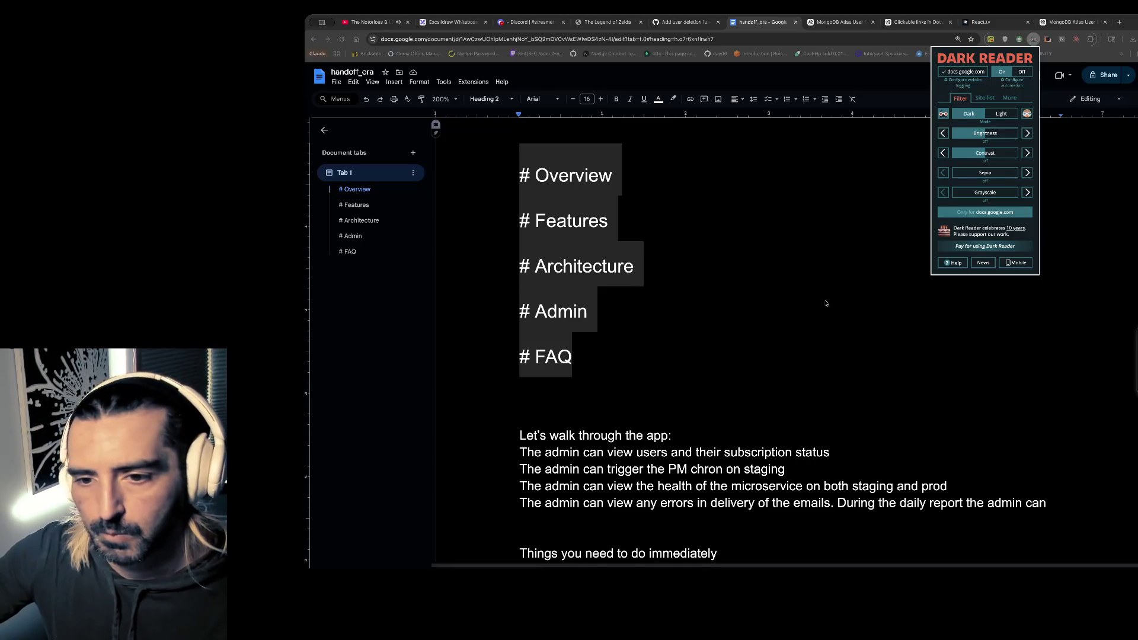
left_click(437, 181)
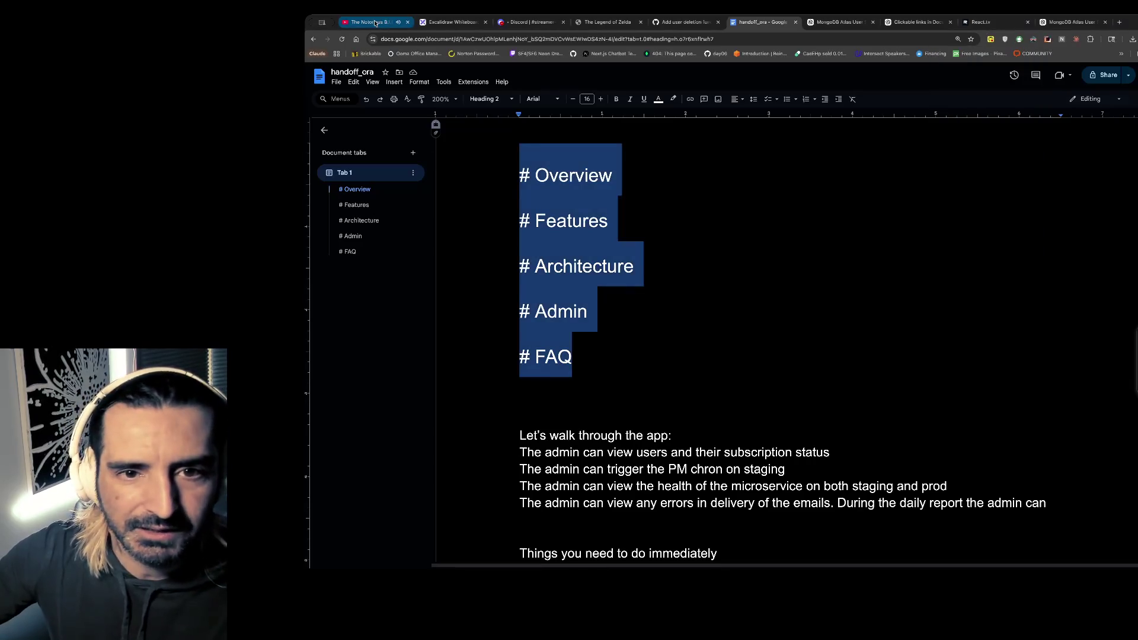
left_click(370, 22)
left_click(883, 399)
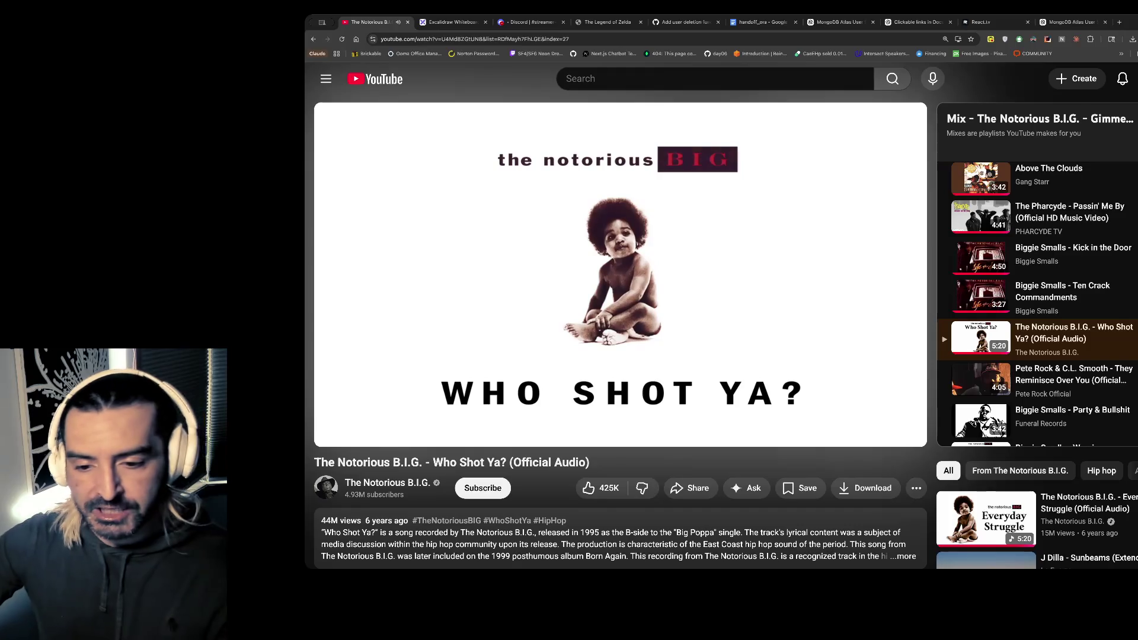
key("ctrl+Tab")
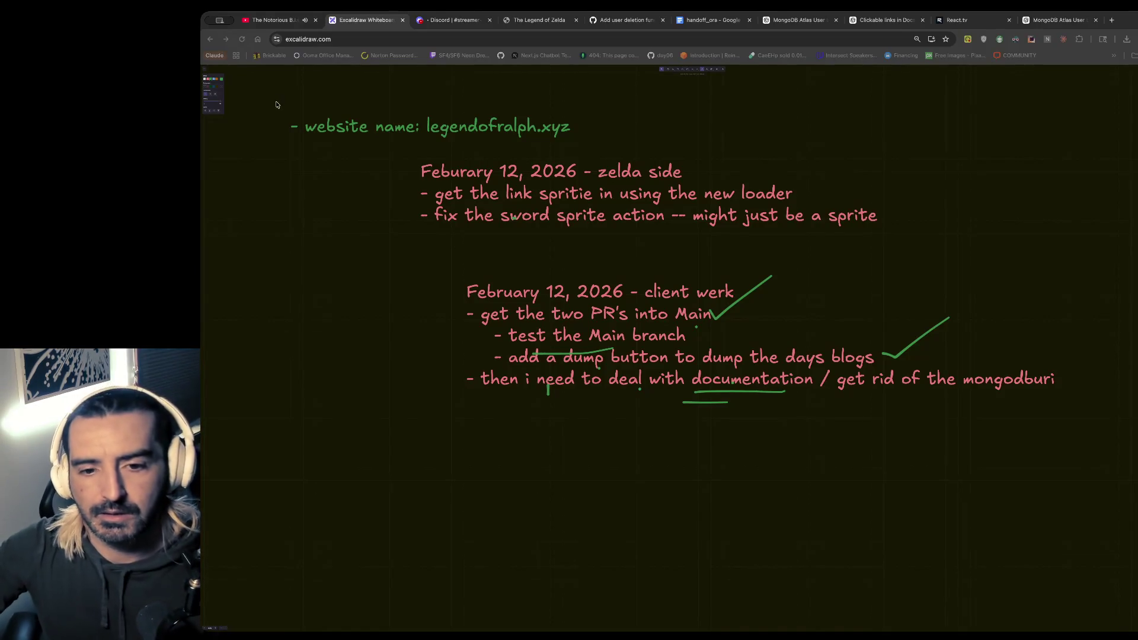
left_click(269, 20)
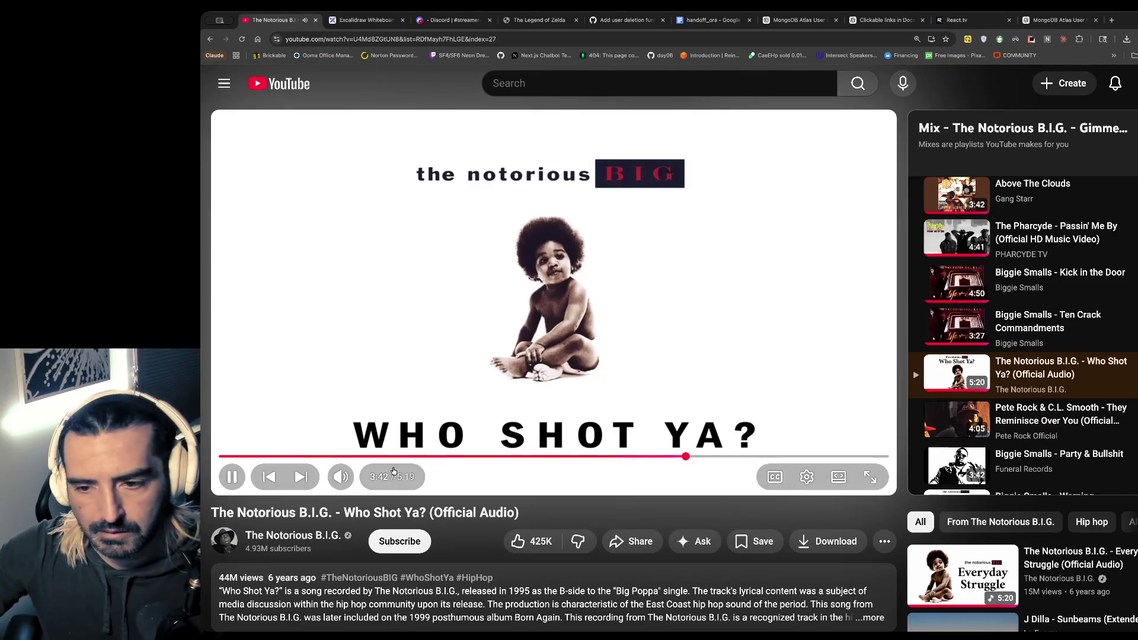
Step: Play Pete Rock & C.L. Smooth's 'They Reminisce Over You' from the mix, skipping the ad
scroll(1022, 370, "down", 1)
left_click(1022, 370)
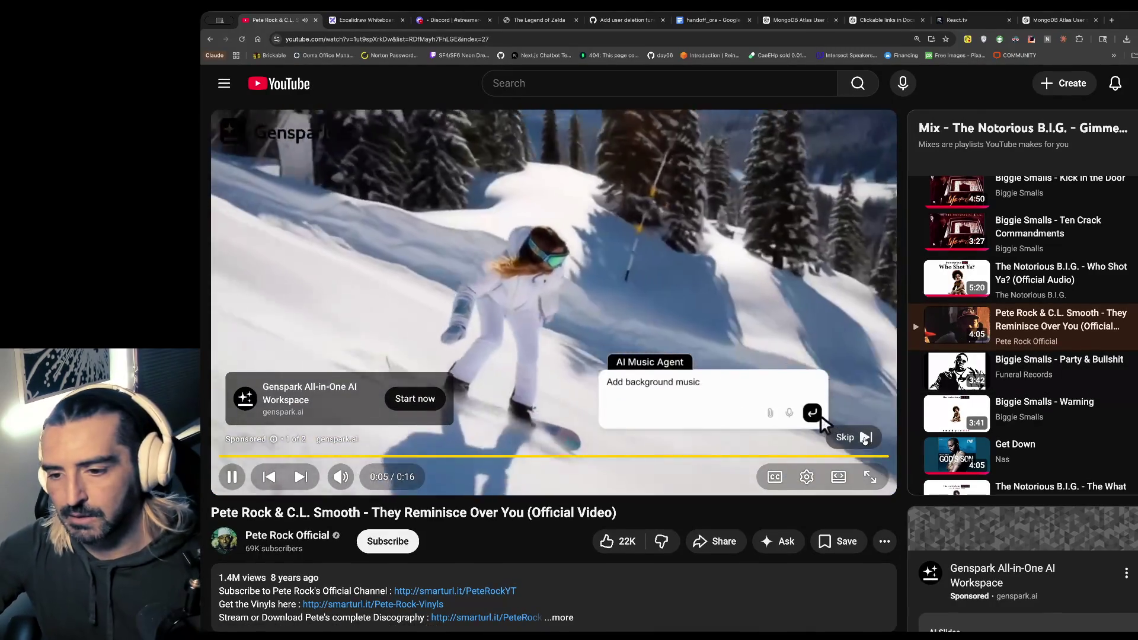
left_click(863, 437)
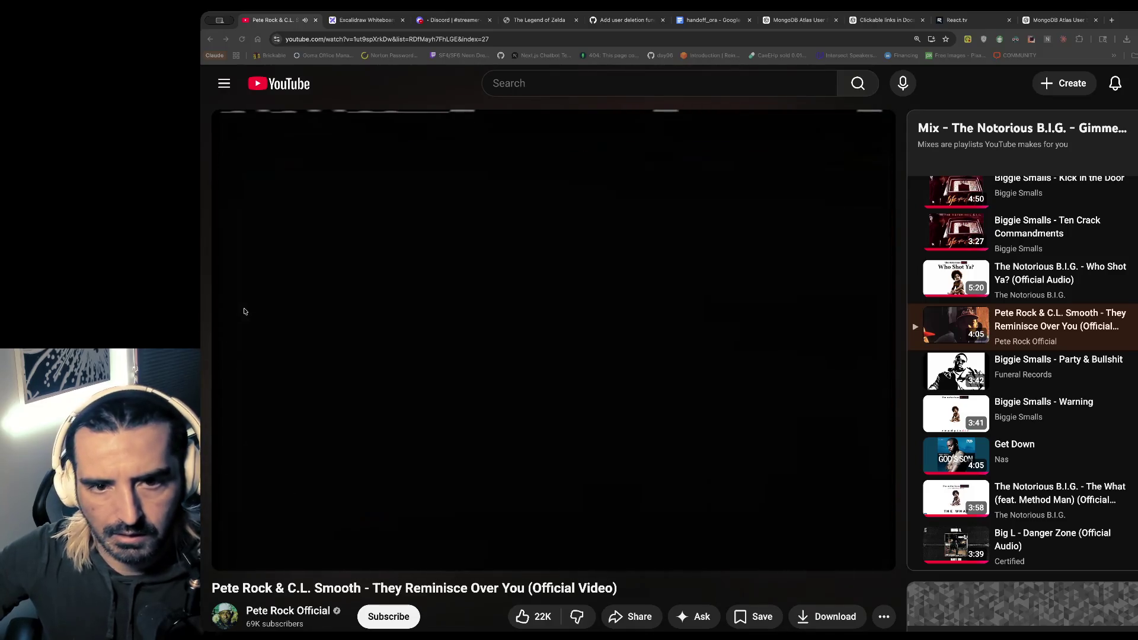
key("ctrl+t")
Step: On the fly.io dashboard, switch to the other organization and copy the ora-agent app's link
type("fly.io")
key("Return")
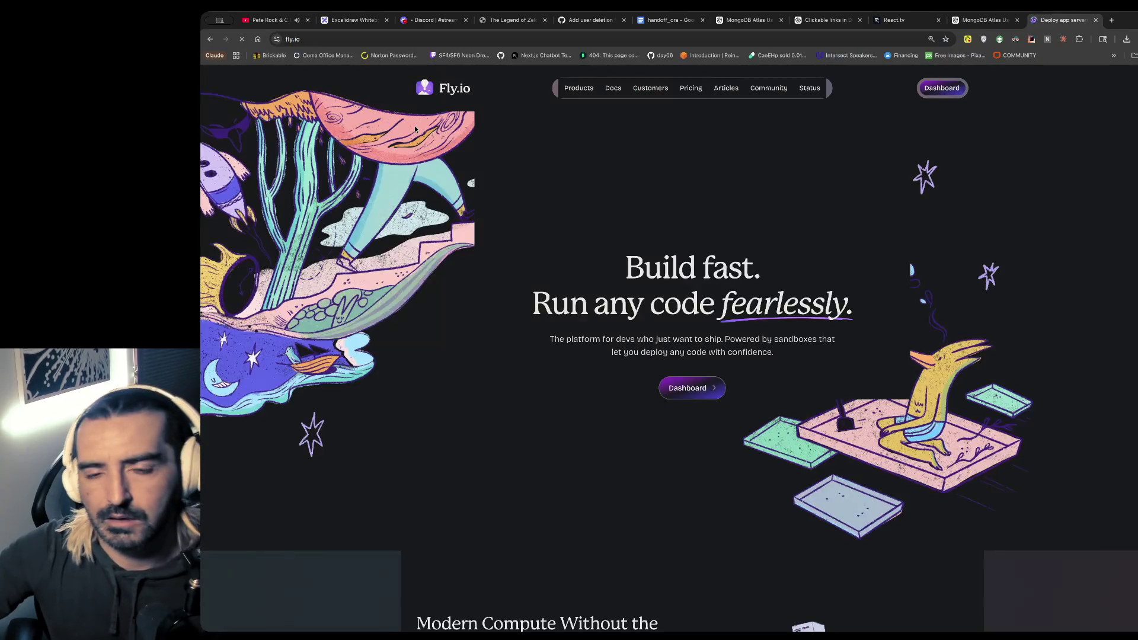
left_click(942, 88)
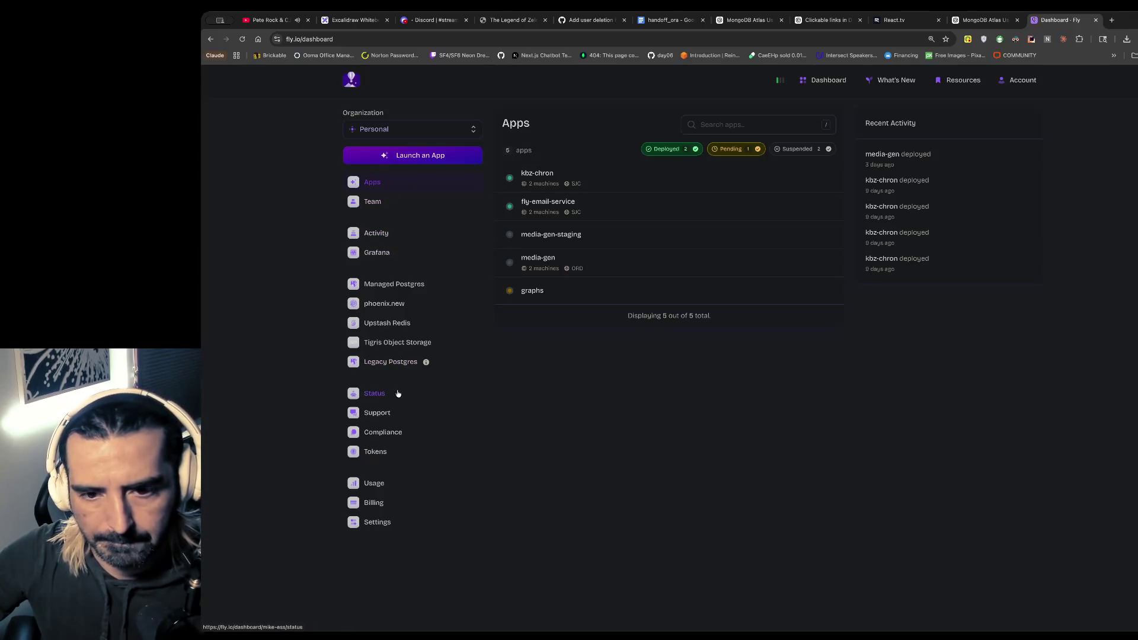
left_click(393, 129)
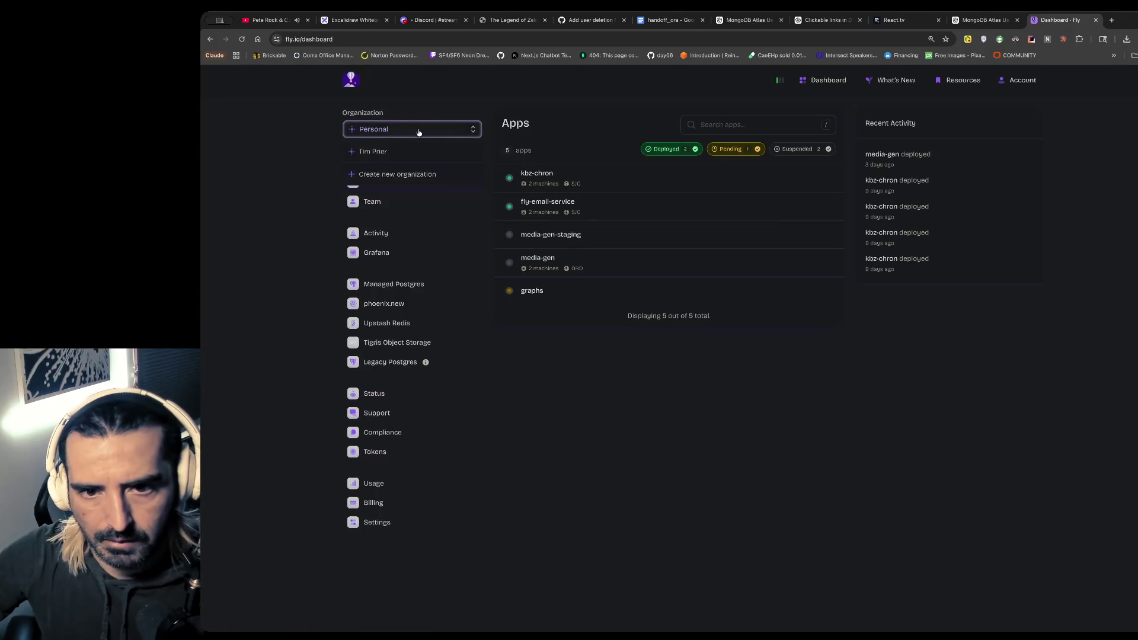
left_click(394, 159)
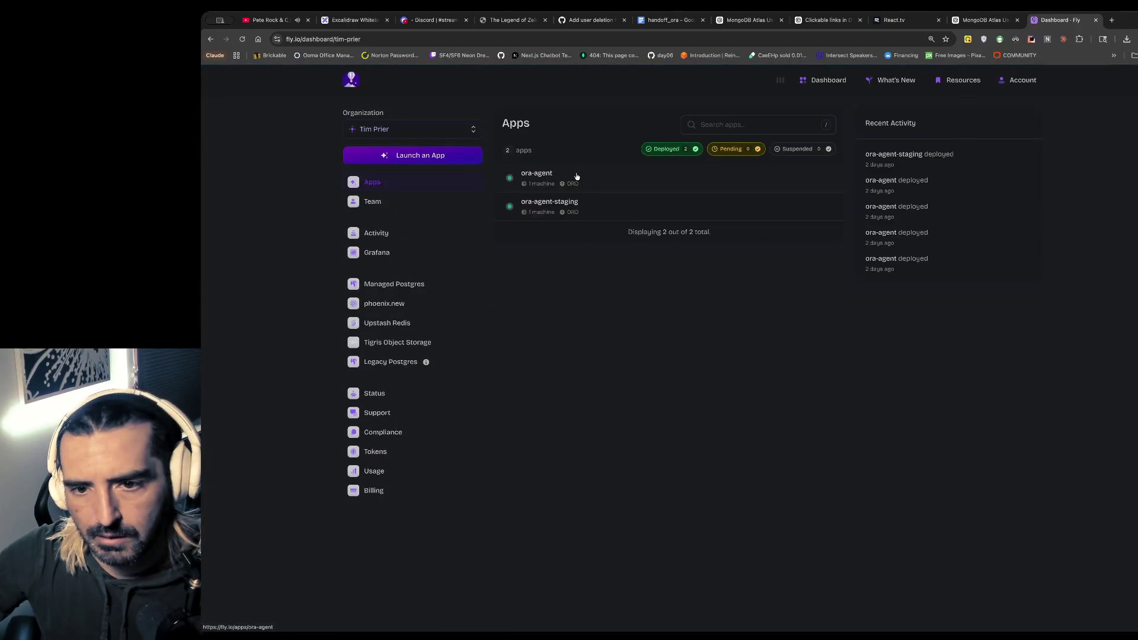
right_click(522, 173)
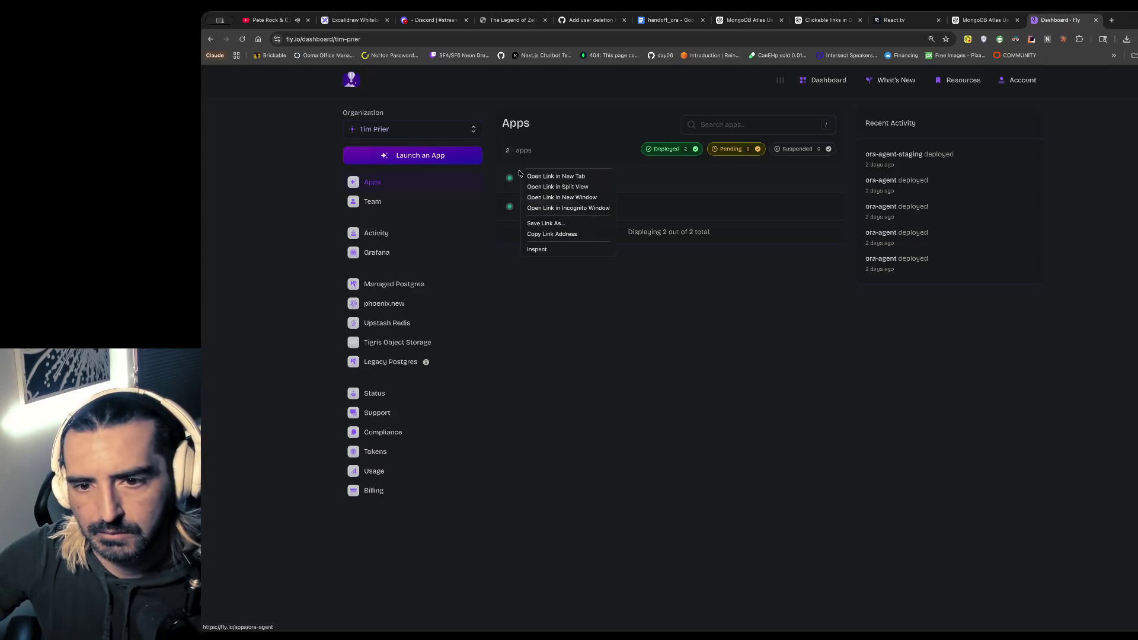
left_click(552, 233)
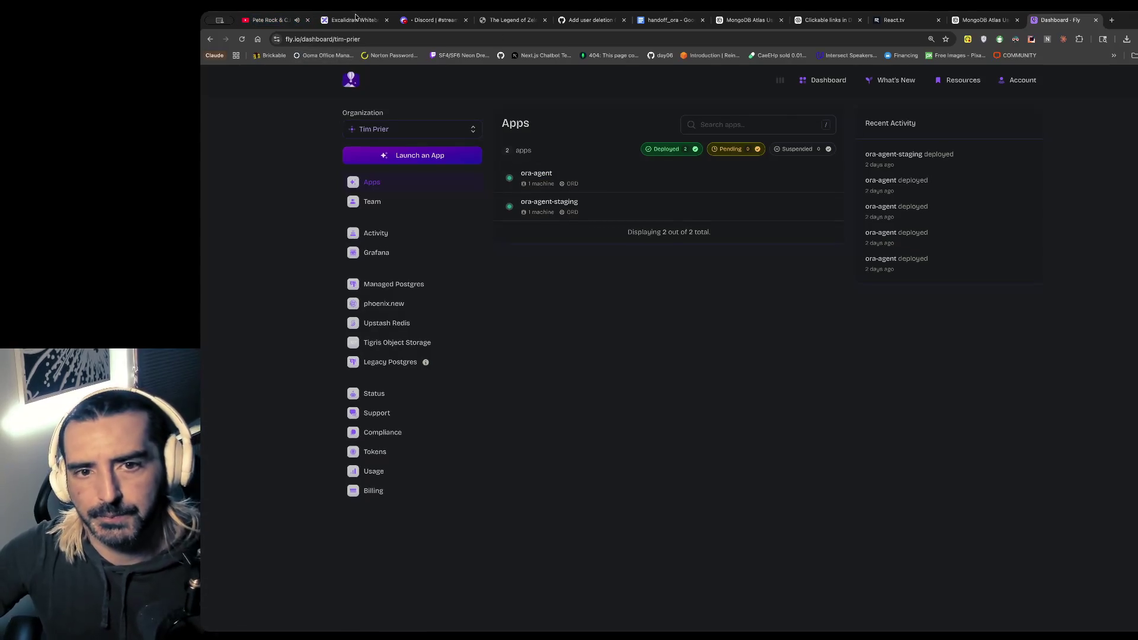
Step: Move between the Excalidraw notes and the Fly.io dashboard tabs
left_click(354, 20)
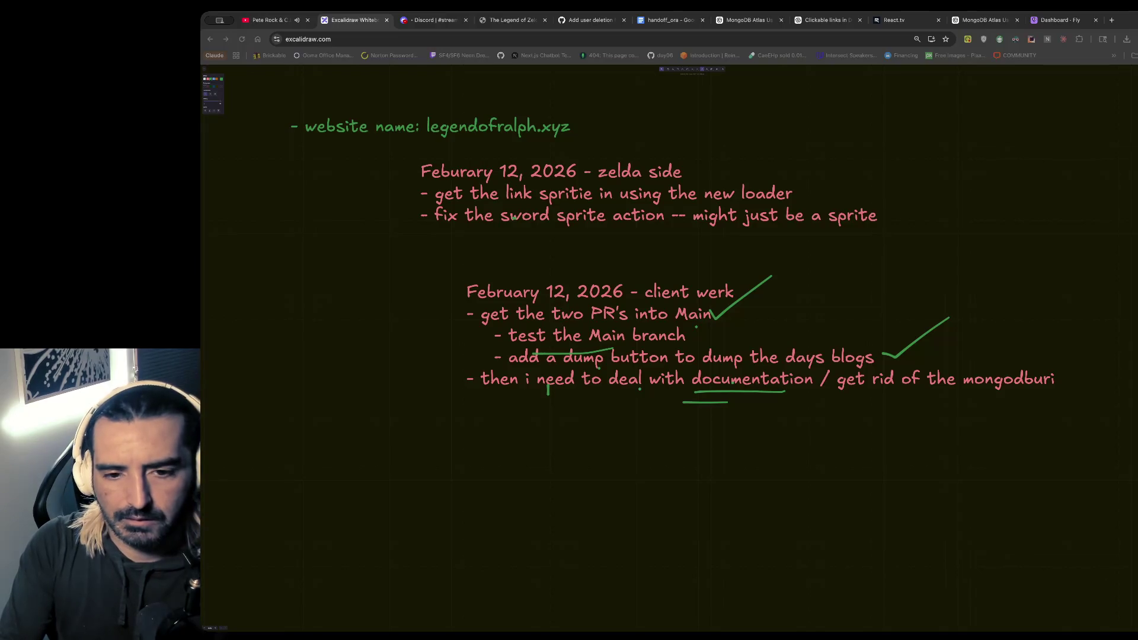
left_click(225, 260)
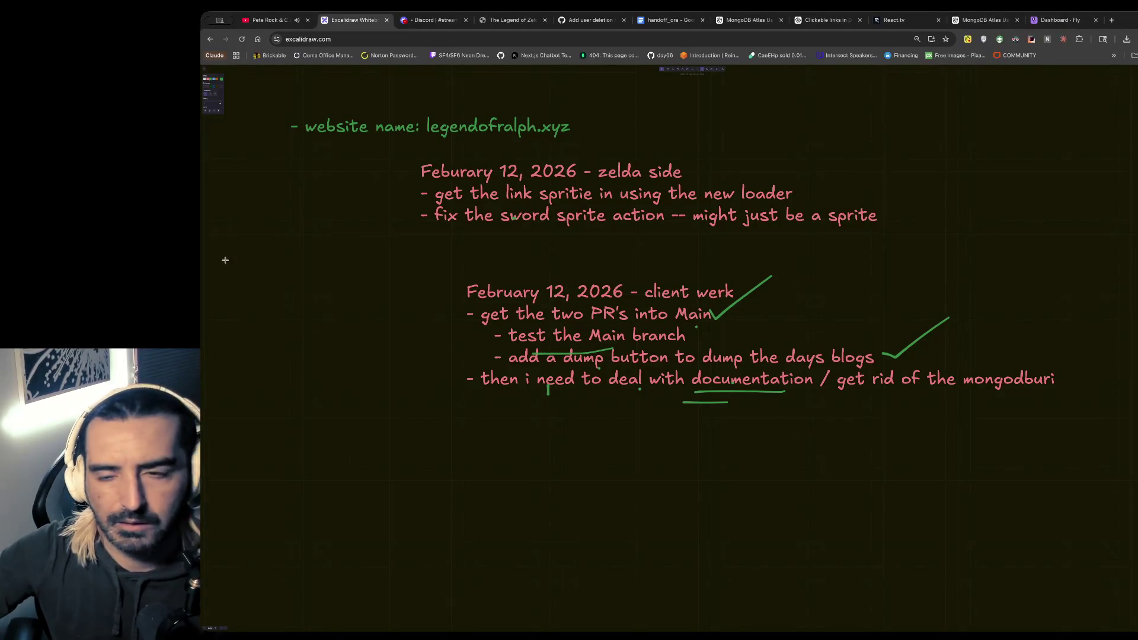
left_click(1059, 20)
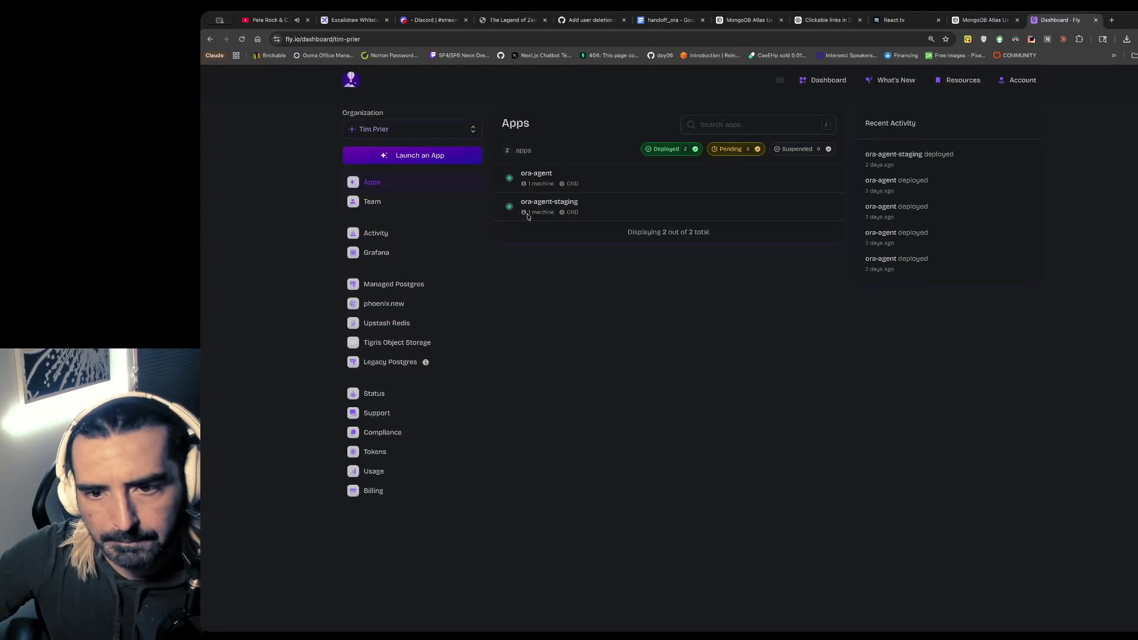
left_click(370, 22)
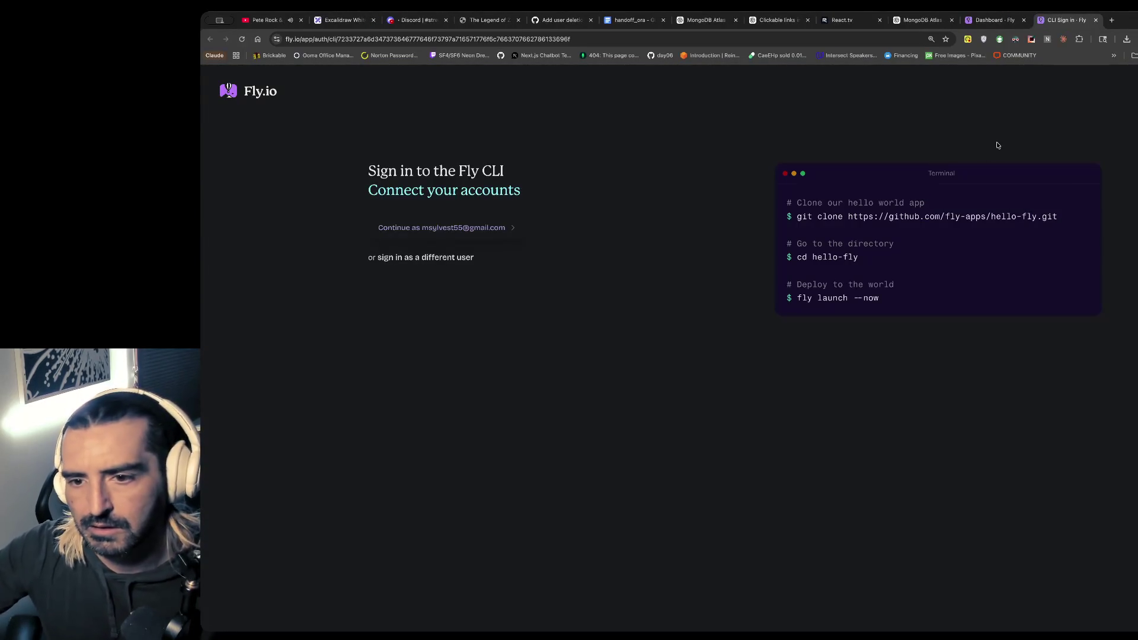
Step: Authorize flyctl with the signed-in account, close the sign-in tab, and return to Excalidraw
left_click(425, 230)
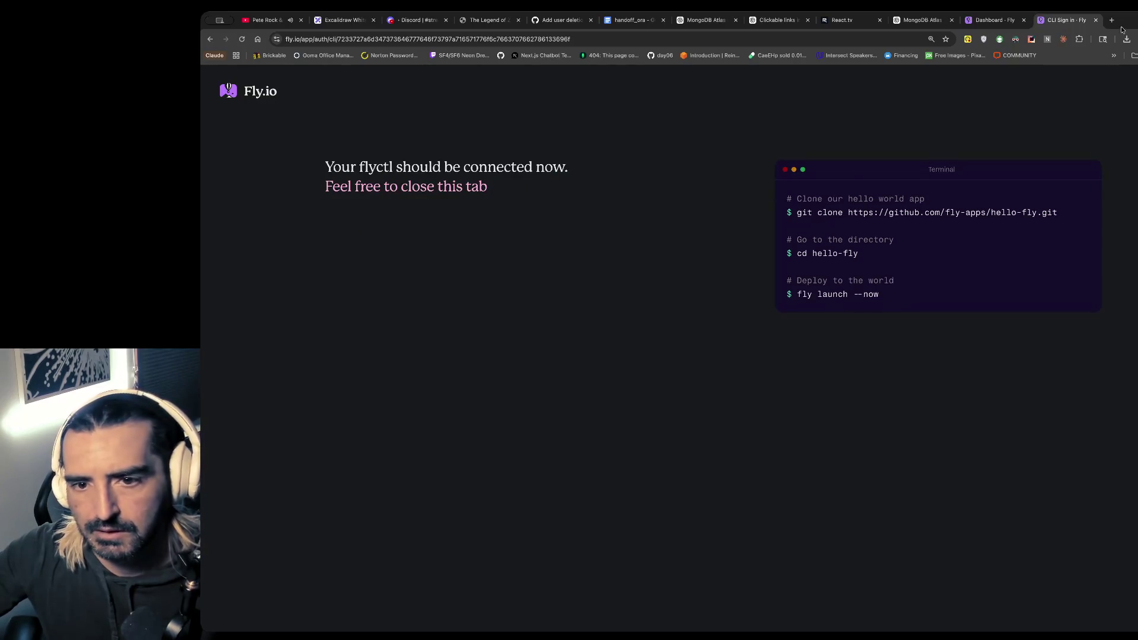
left_click(1096, 20)
left_click(354, 19)
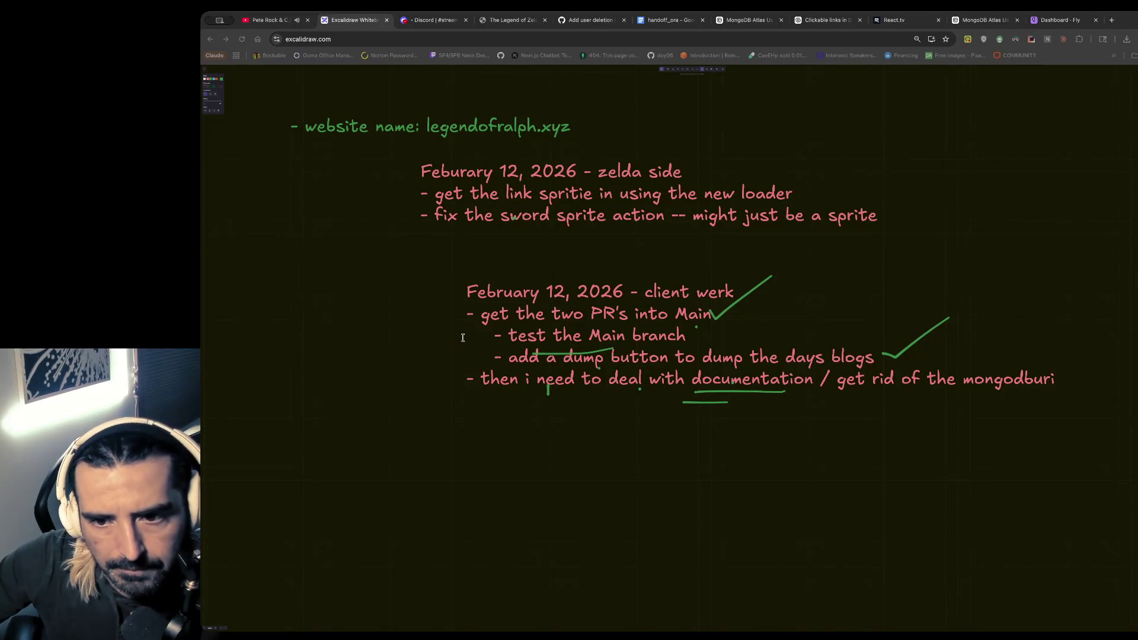
left_click(288, 176)
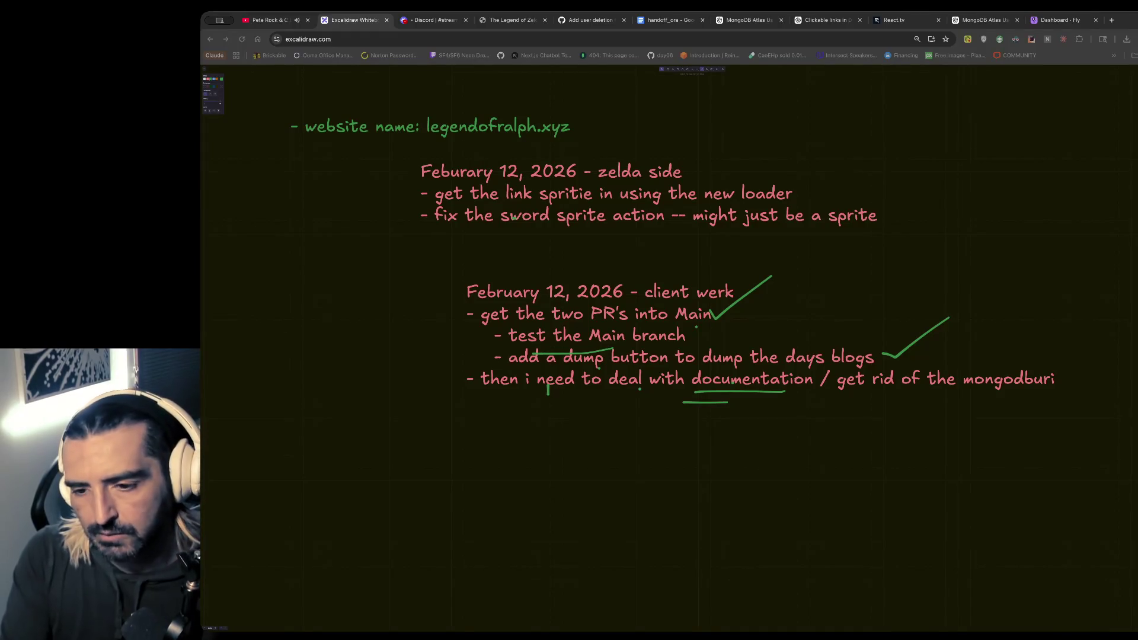
left_click(240, 209)
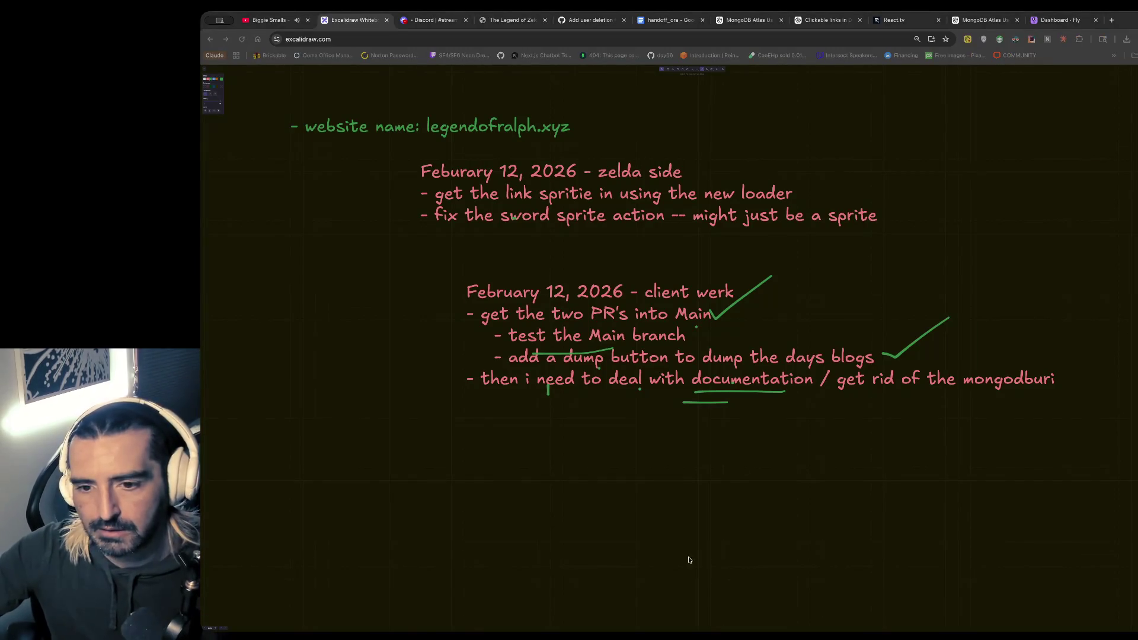
left_click(683, 112)
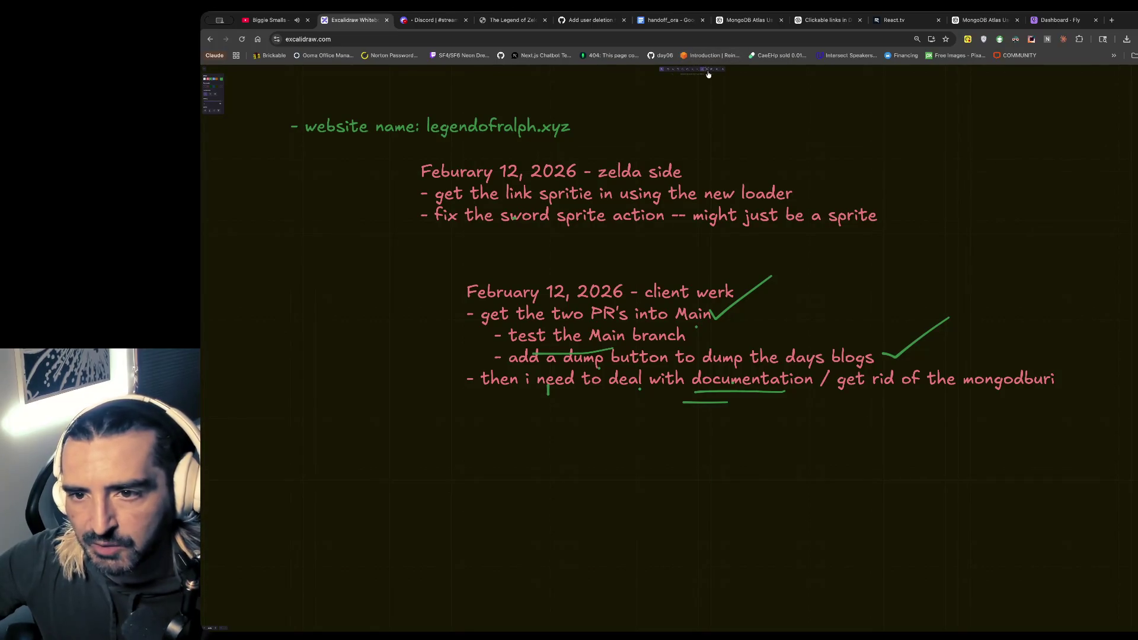
left_click(708, 71)
left_click(1058, 379)
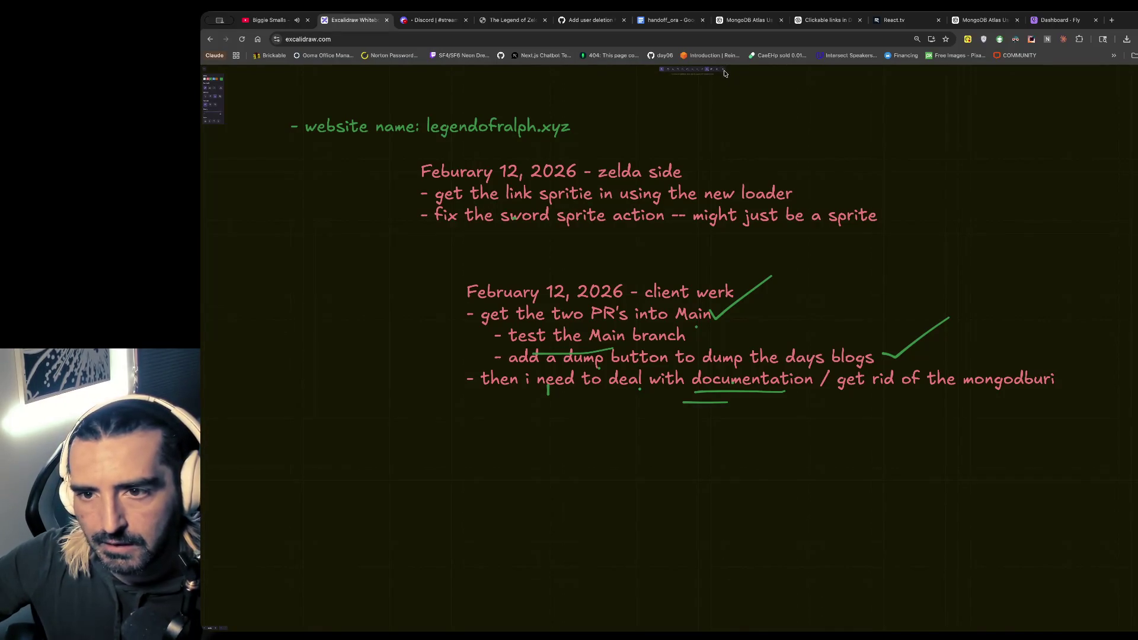
left_click(722, 70)
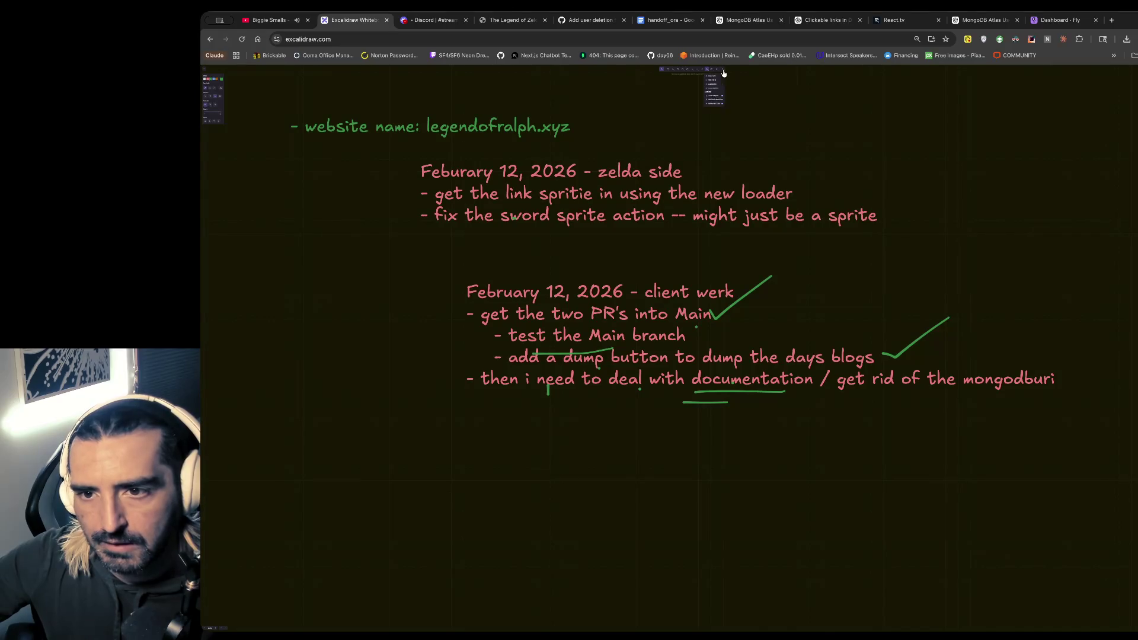
Step: Add the note '- URI is updated without ME present! testing prod then staging' to client werk
double_click(820, 342)
left_click(875, 358)
key("Return")
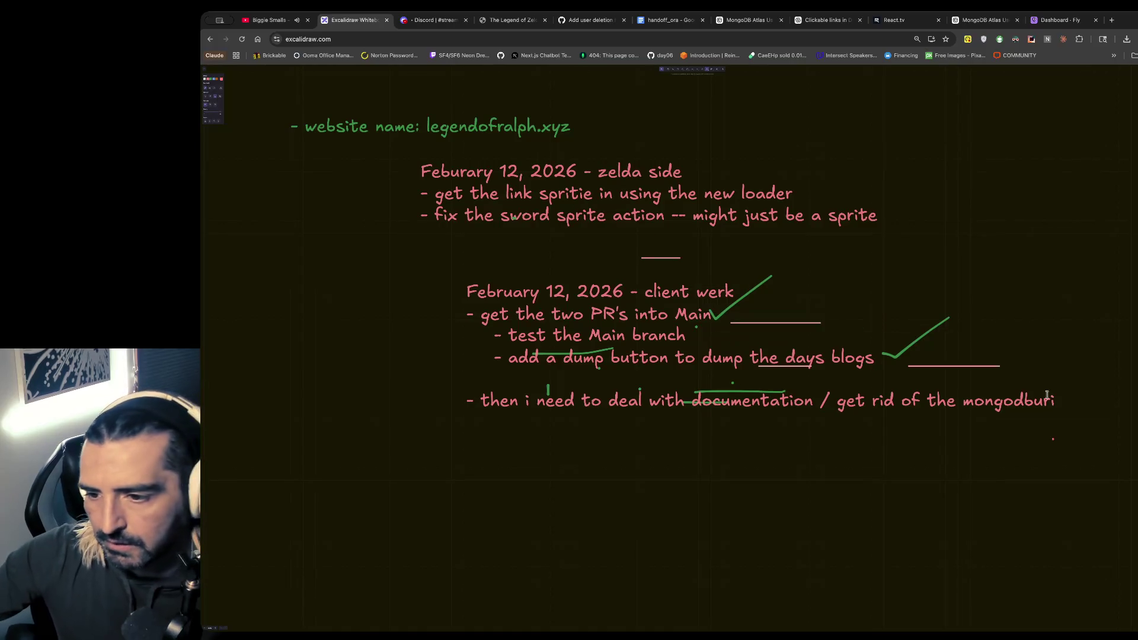
key("Return")
type("URI")
key("BackSpace")
key("BackSpace")
key("BackSpace")
key("Return")
type("- URI is ")
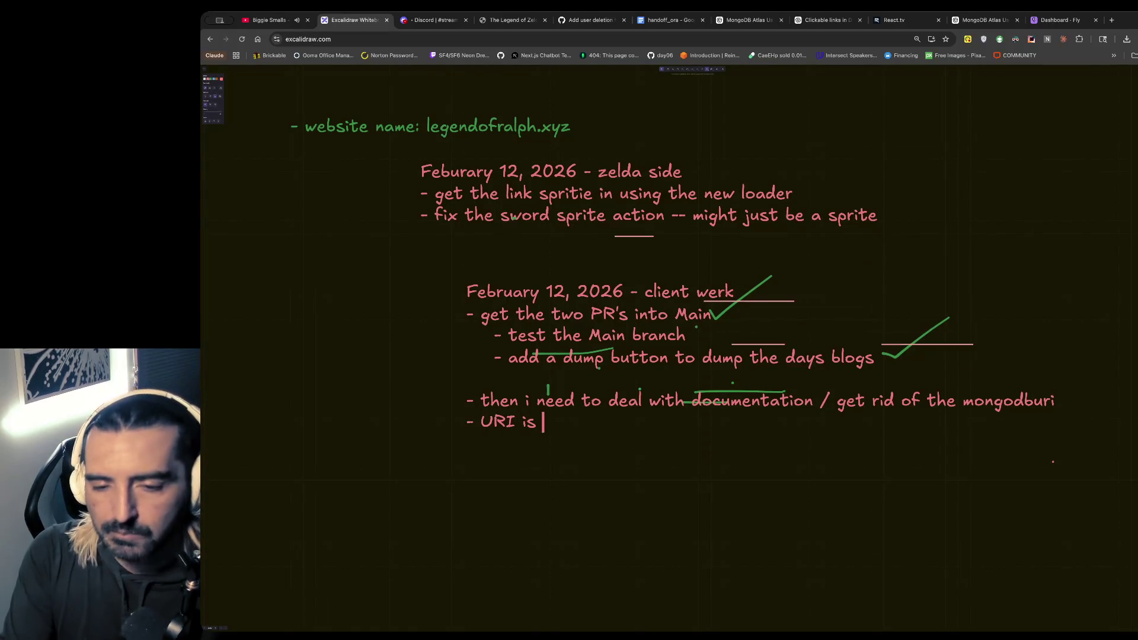
type("updated with the ")
type("d")
key("BackSpace")
key("BackSpace")
key("BackSpace")
key("BackSpace")
key("BackSpace")
key("BackSpace")
type("out me")
key("BackSpace")
key("BackSpace")
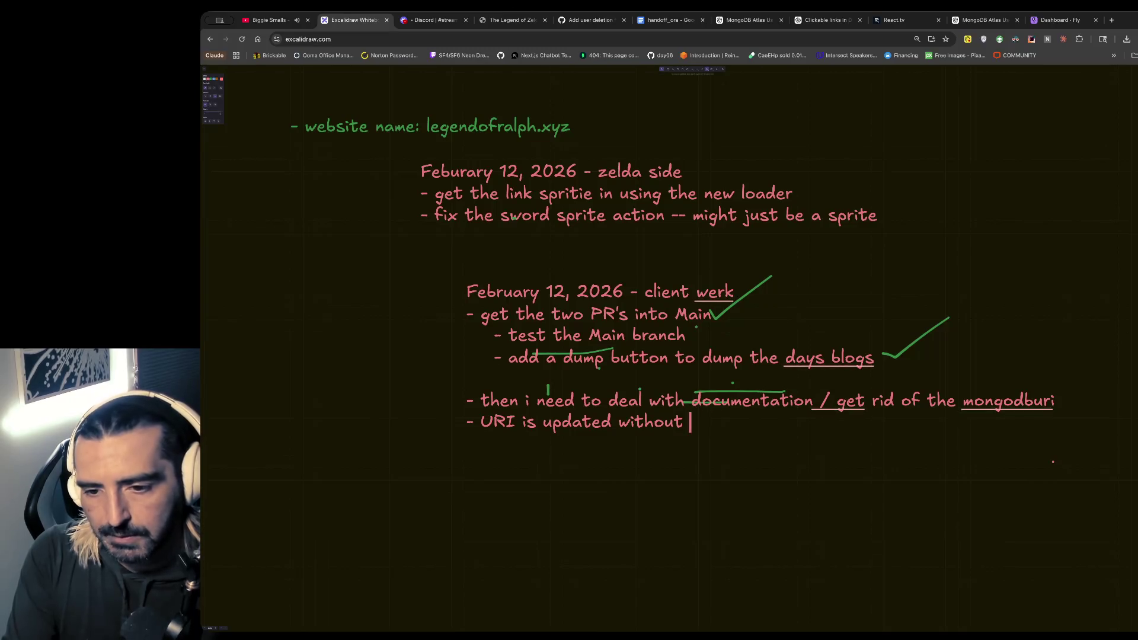
type("ME present! T")
key("BackSpace")
type("testing prod then staging")
key("Return")
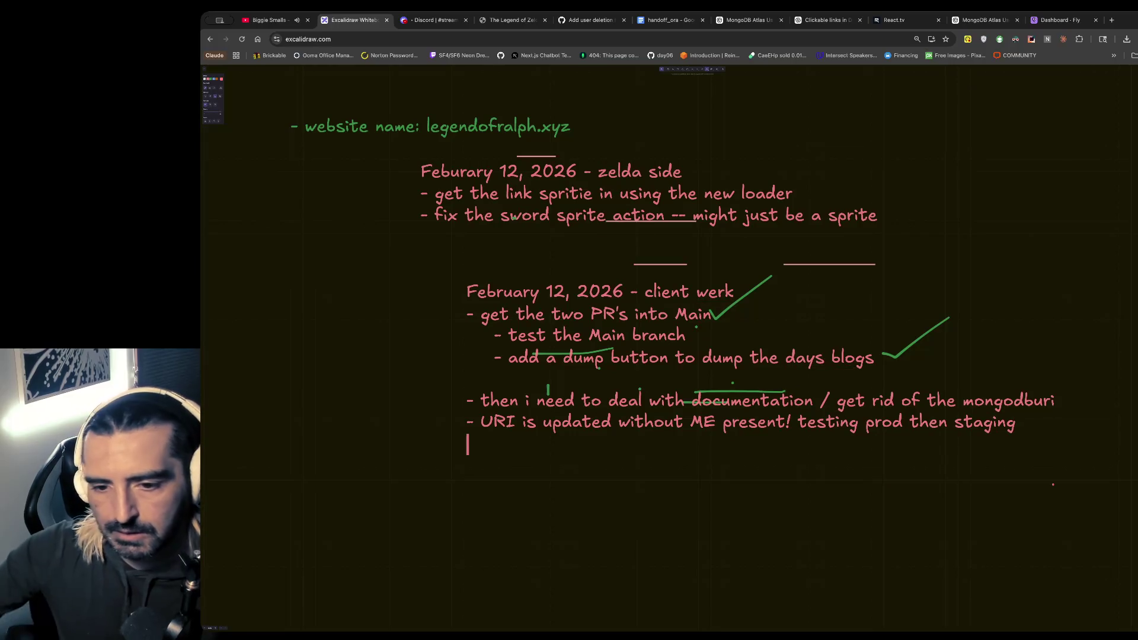
key("super+Tab")
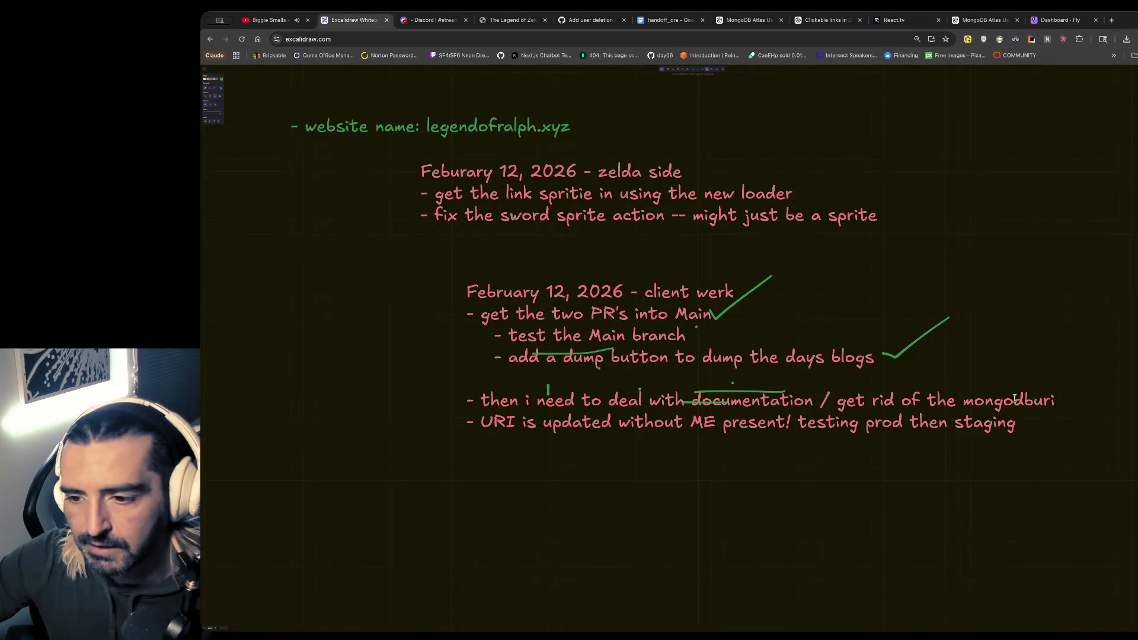
Step: Draw a green check under 'prod' and a green underline under 'staging', then move Link in Zelda
key("ctrl+a")
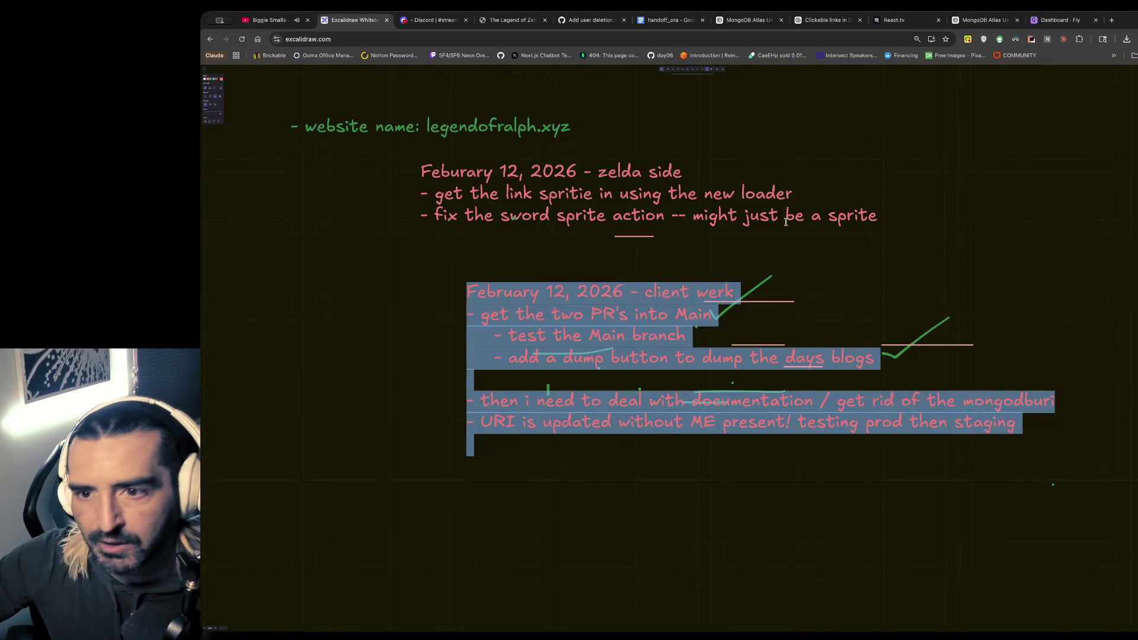
left_click(700, 70)
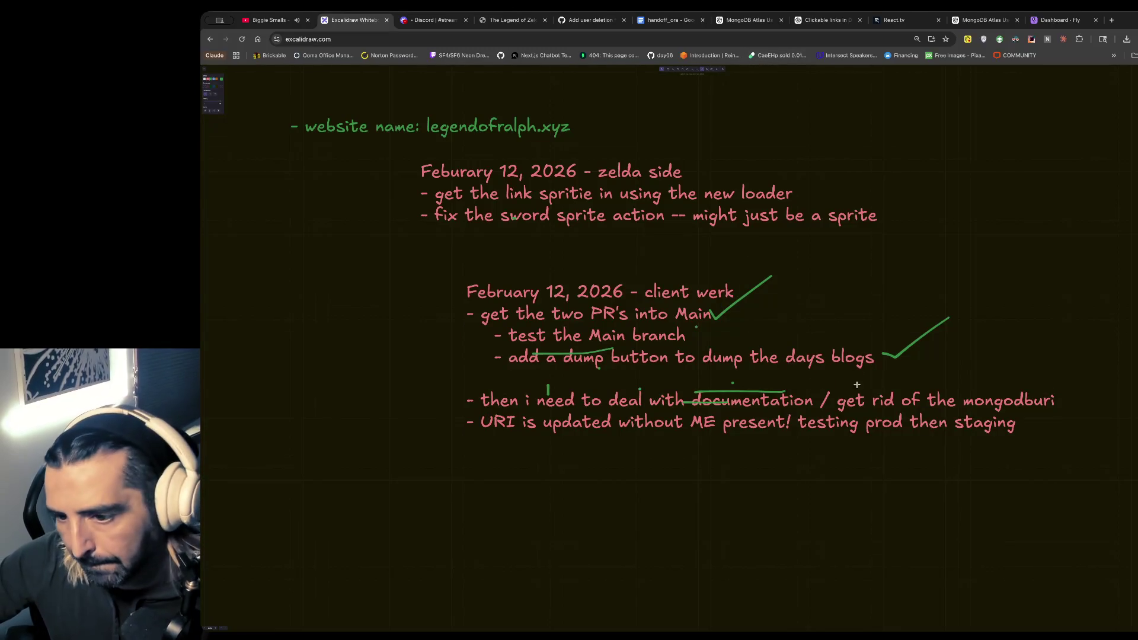
left_click_drag(857, 421, 886, 412)
left_click_drag(956, 433, 1004, 435)
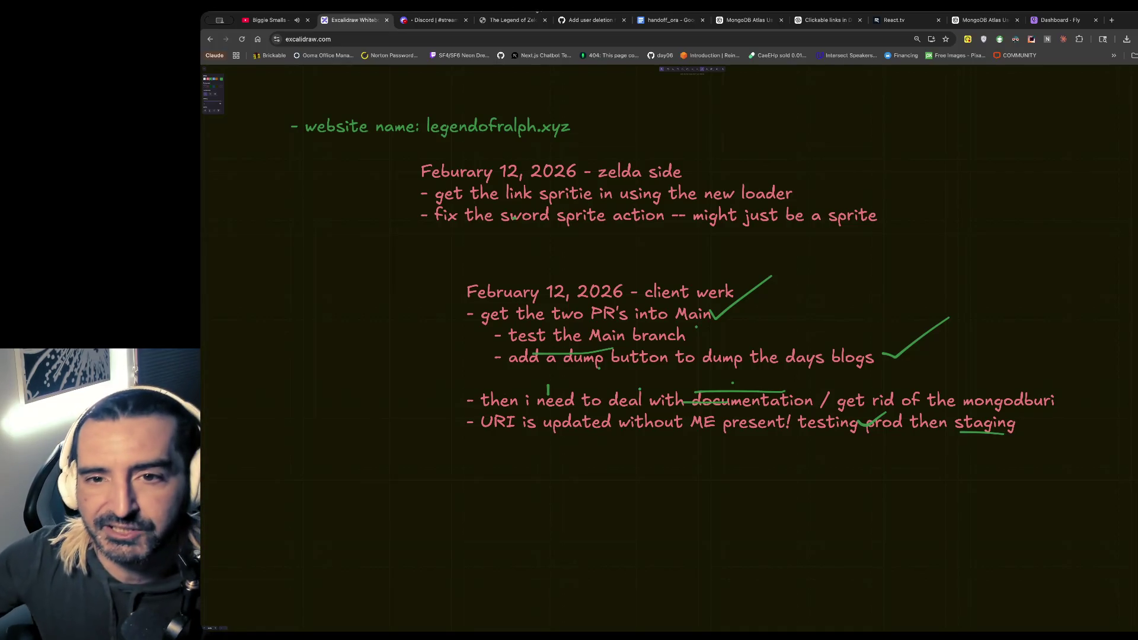
left_click(516, 23)
key("Left")
Step: Open the Discord server's #streamer-news channel in a new tab, then return to the handoff_ora doc
key("Down")
key("Down")
key("Left")
key("ctrl+t")
type("dis")
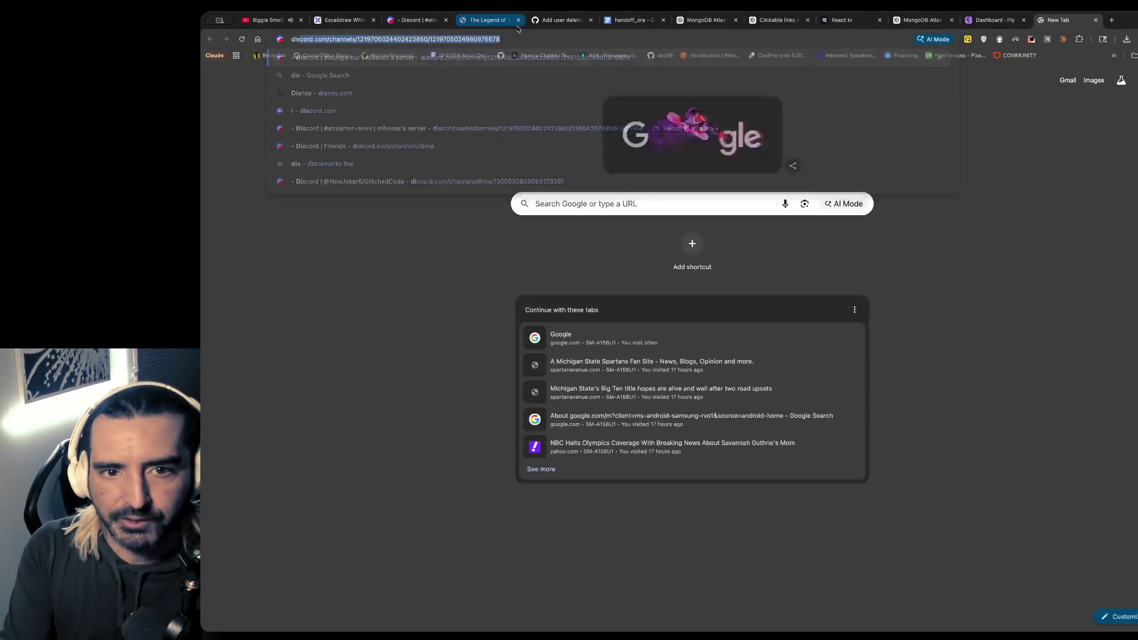
key("Return")
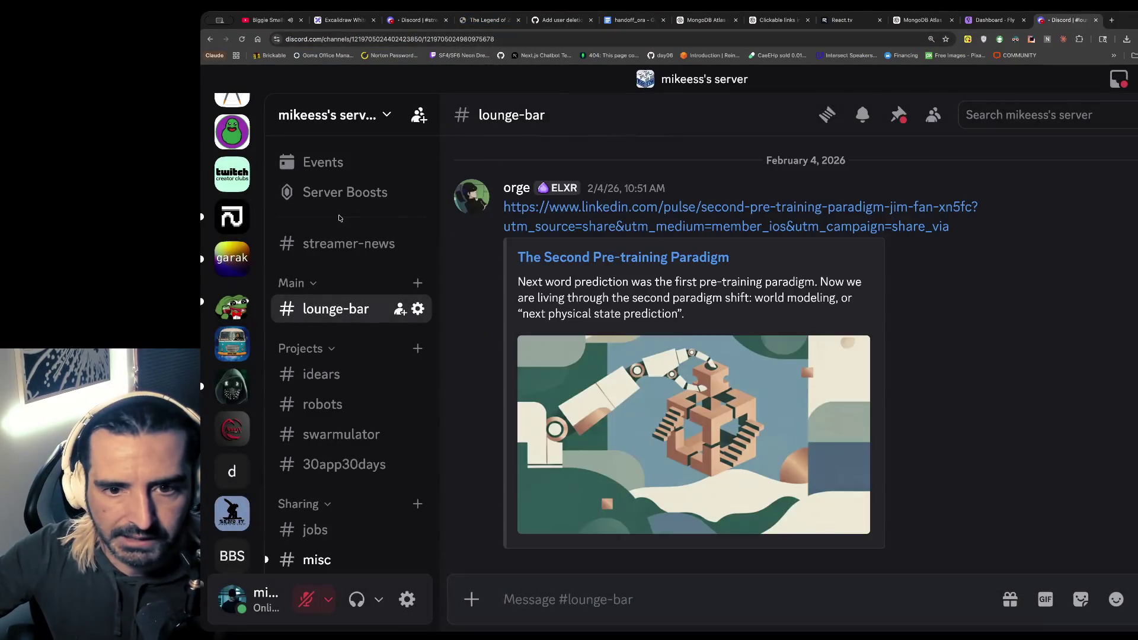
left_click(320, 245)
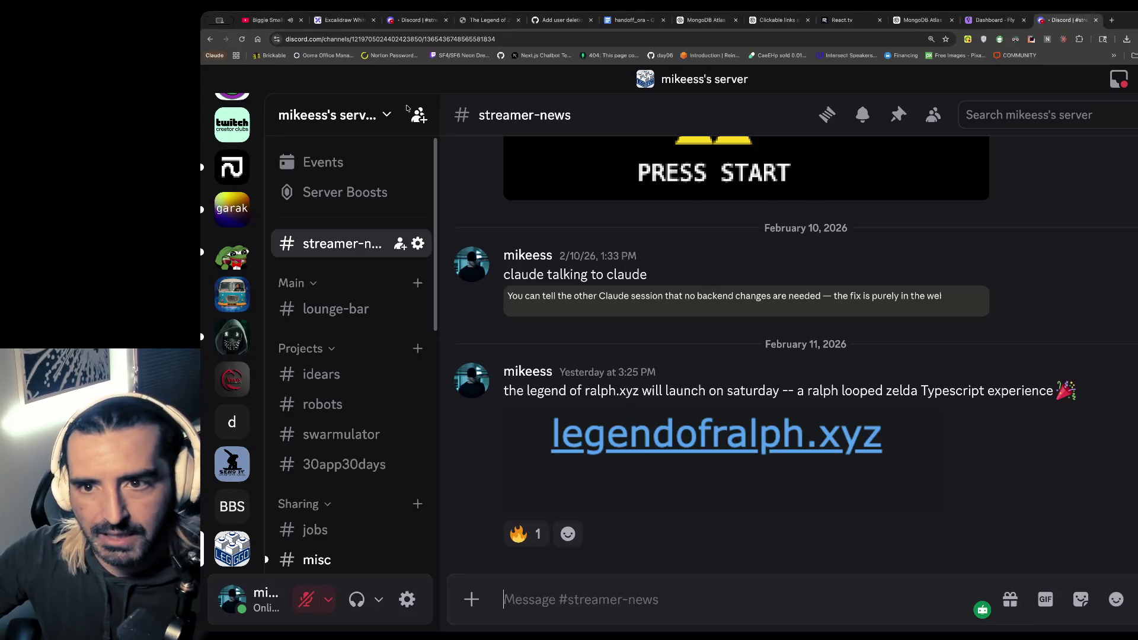
left_click(632, 20)
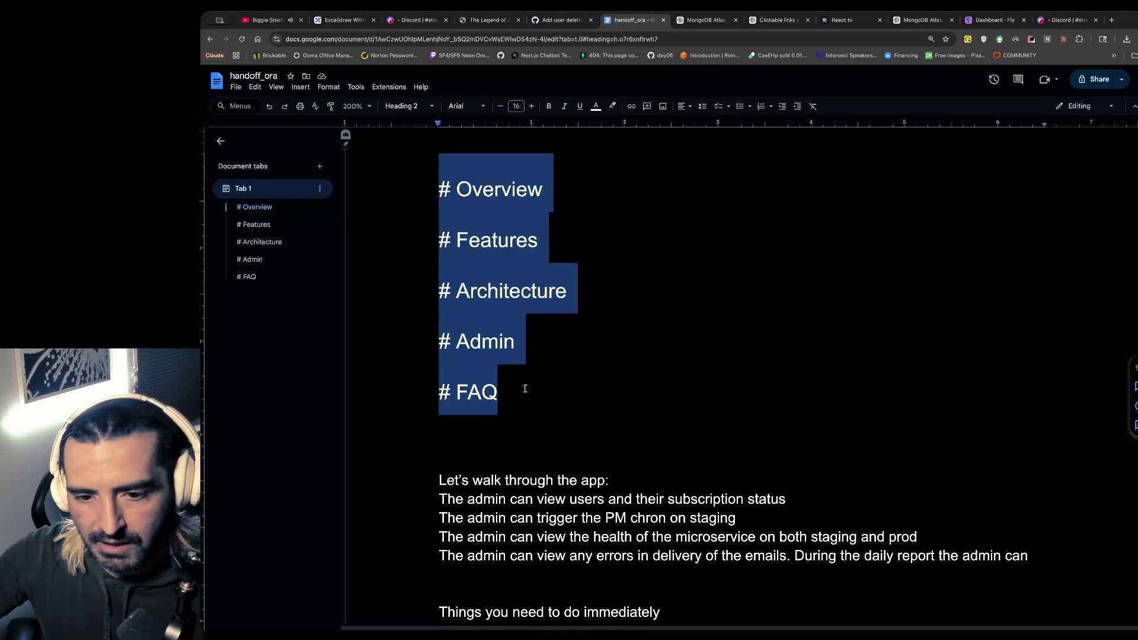
Step: Scroll the handoff_ora doc, then reopen the Ora admin System Settings page in a new tab
scroll(525, 387, "down", 2)
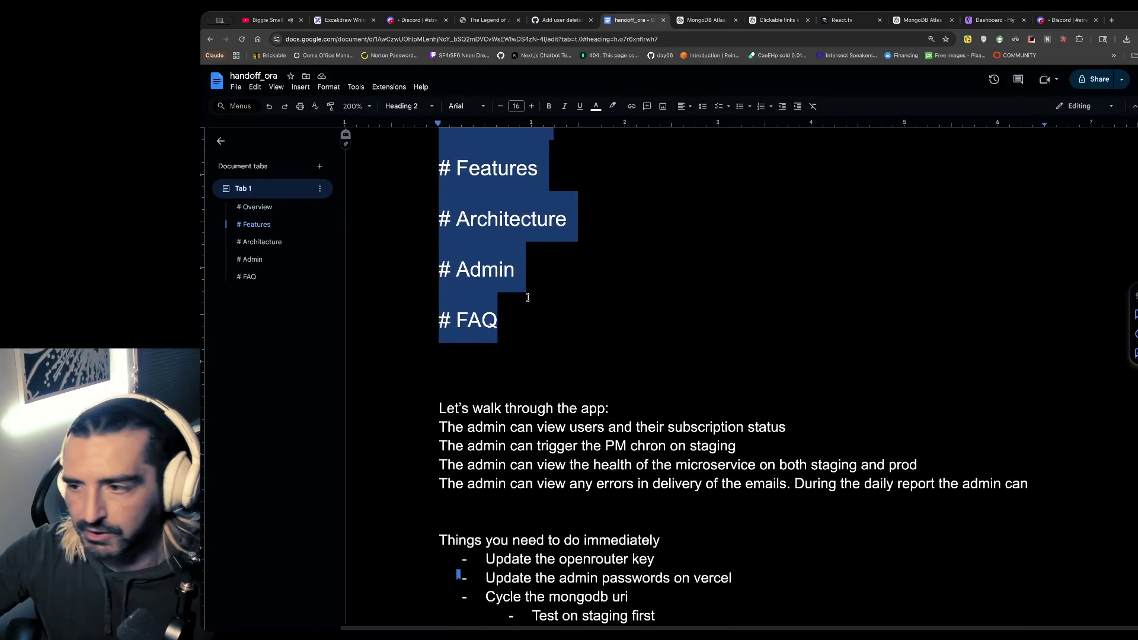
key("super+Tab")
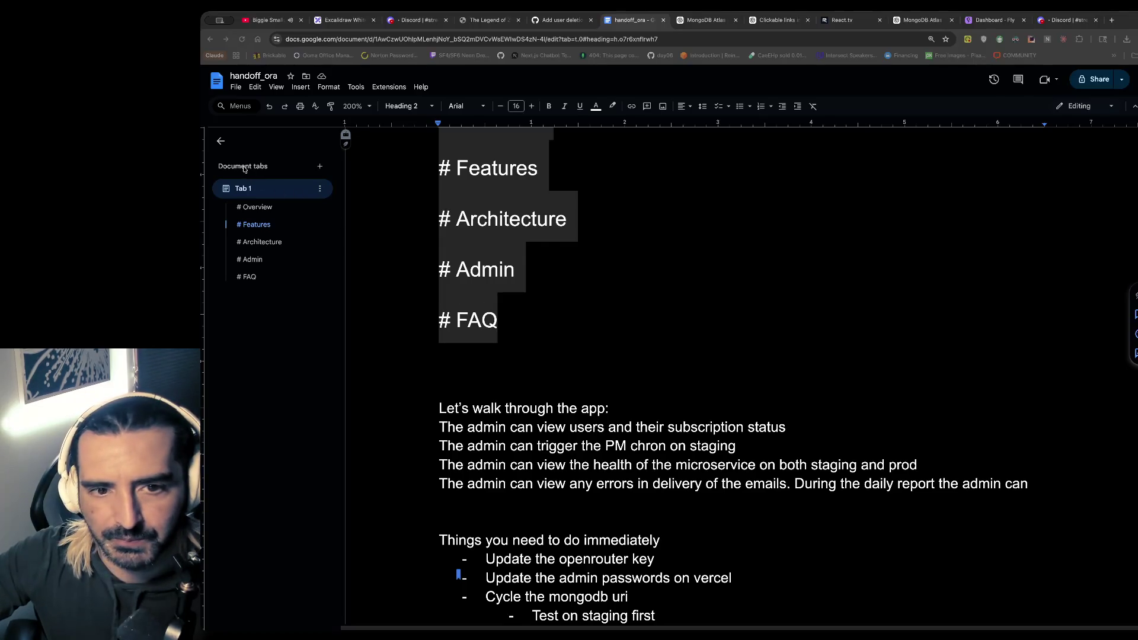
left_click(588, 82)
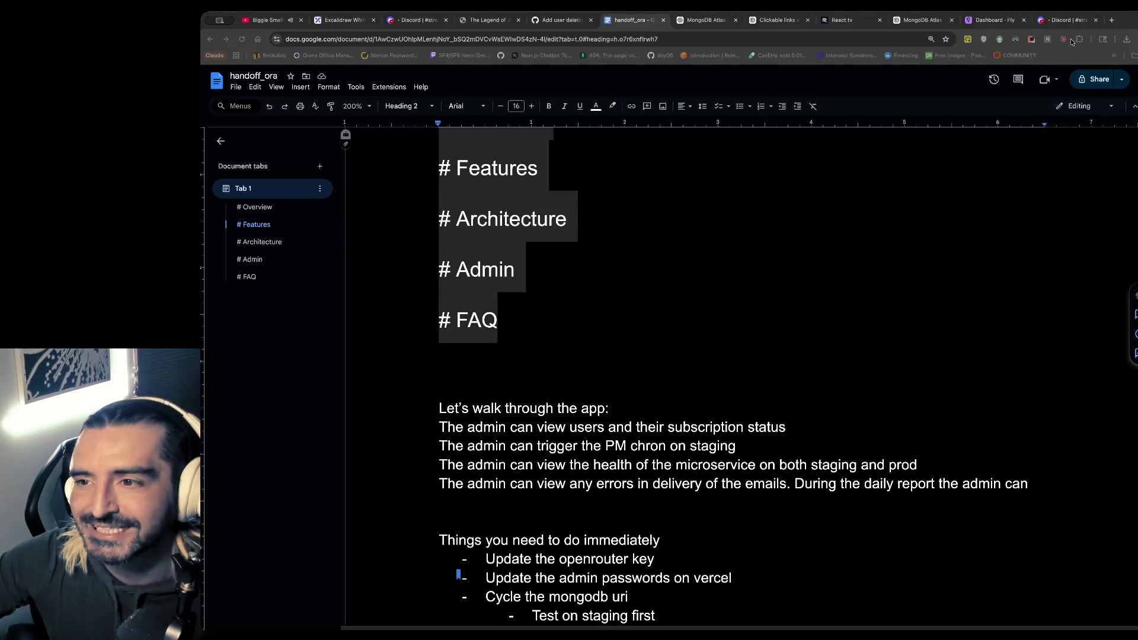
key("super+shift+t")
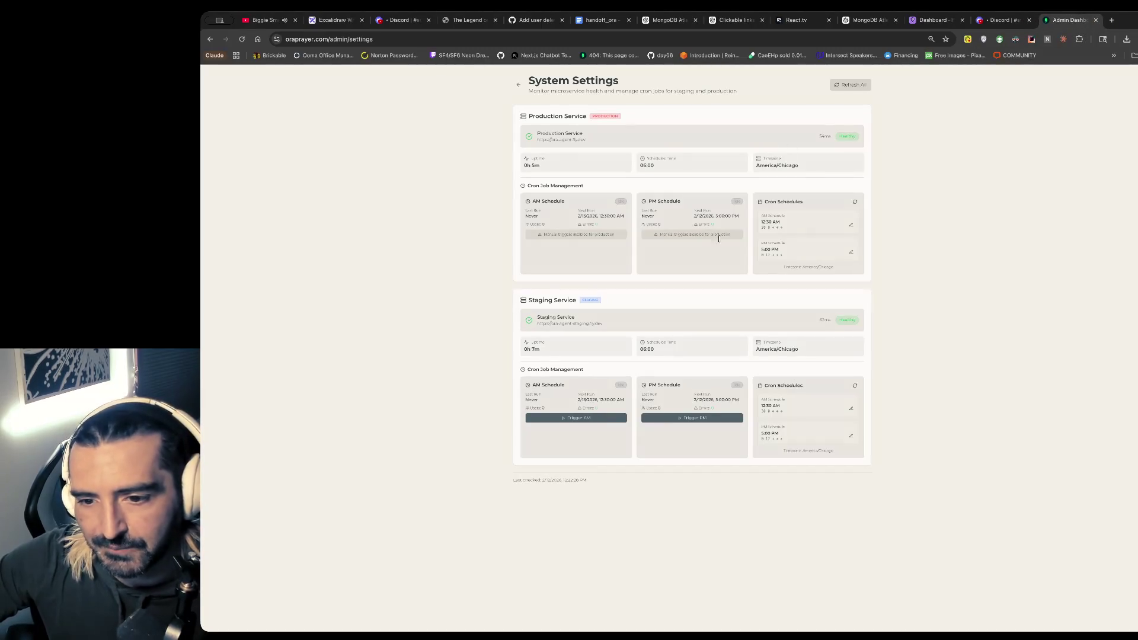
Step: Highlight the PM and AM schedule run details, close the admin settings tab, and return to Excalidraw
left_click_drag(671, 218, 717, 249)
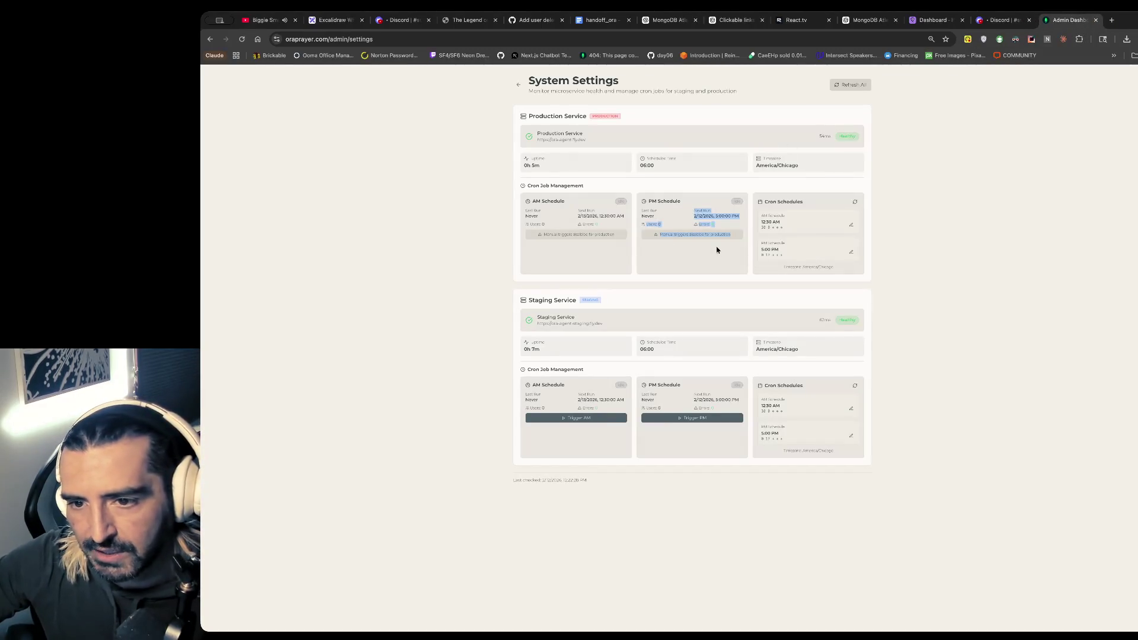
left_click(564, 233)
left_click_drag(564, 234, 663, 229)
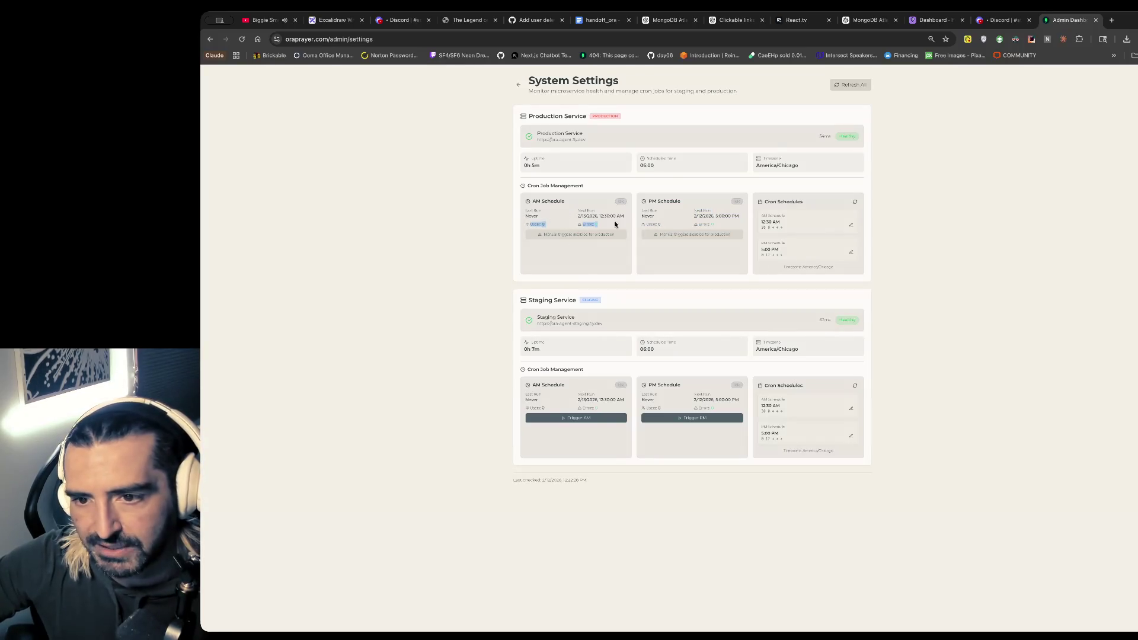
left_click(1096, 20)
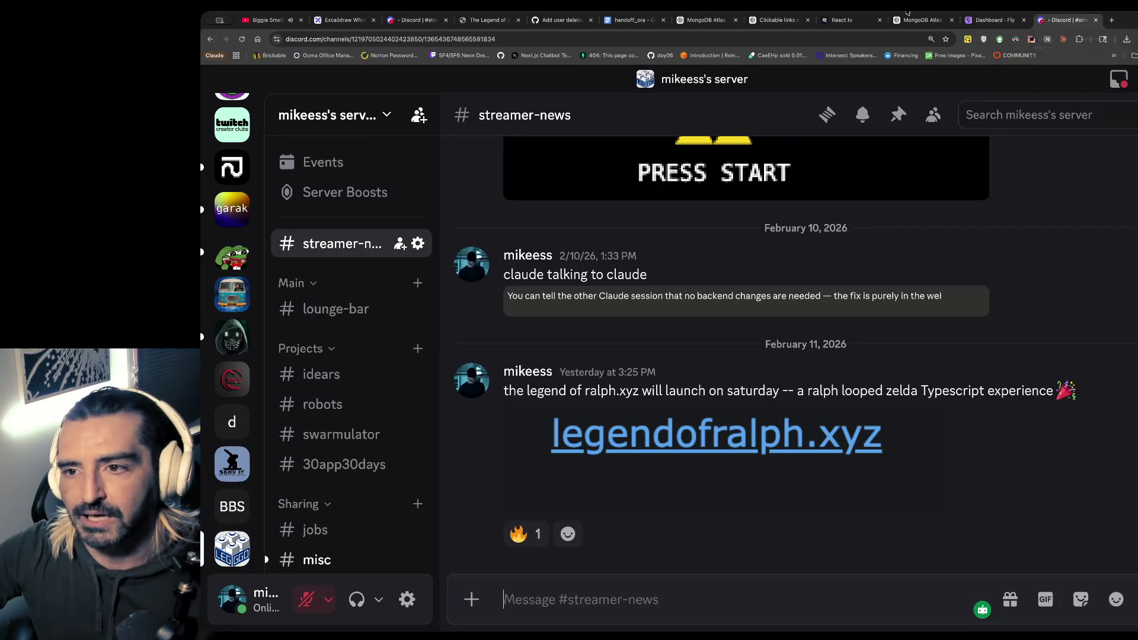
left_click(344, 20)
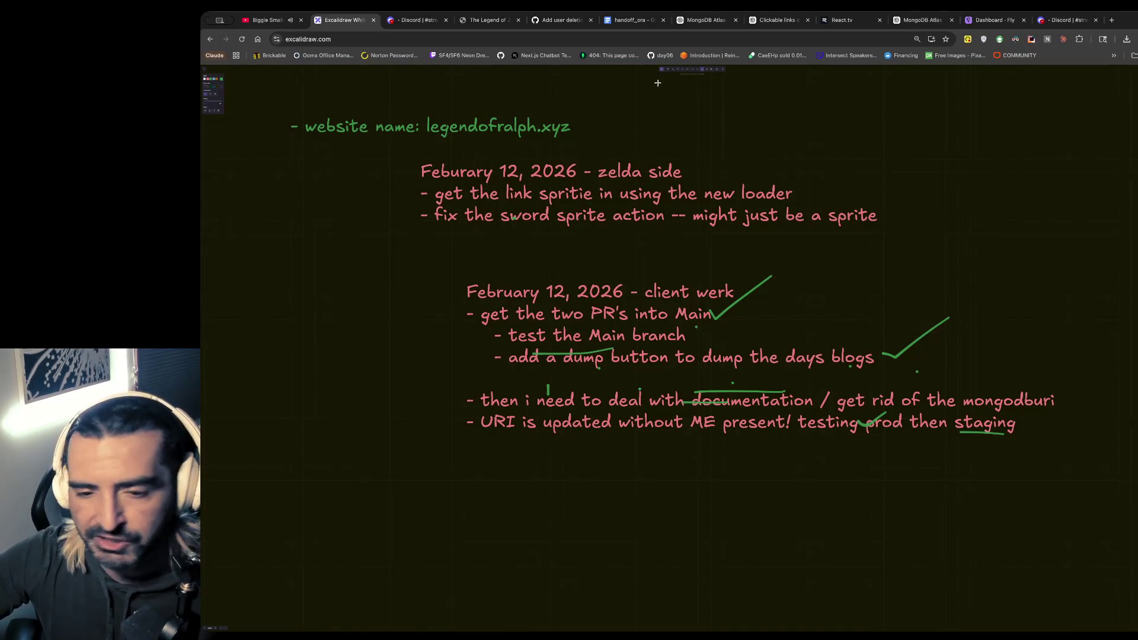
Step: Add '- verify the chron goes off at 5' and '- tomorrow handoff' to the client werk notes
left_click(703, 70)
left_click(550, 377)
left_click(635, 377)
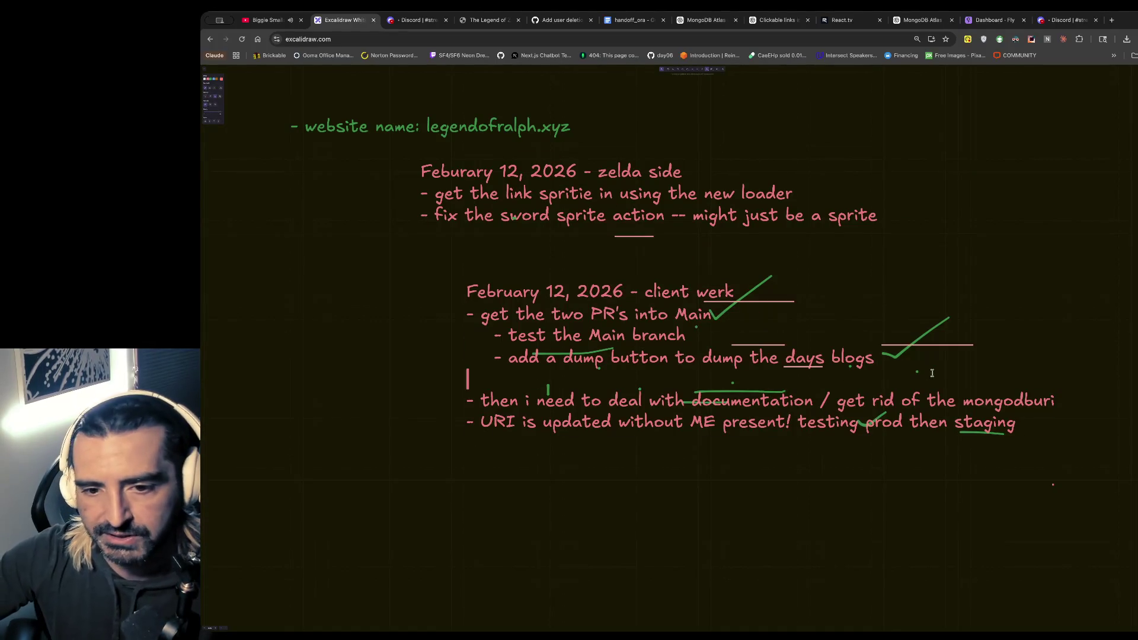
type("- verify th")
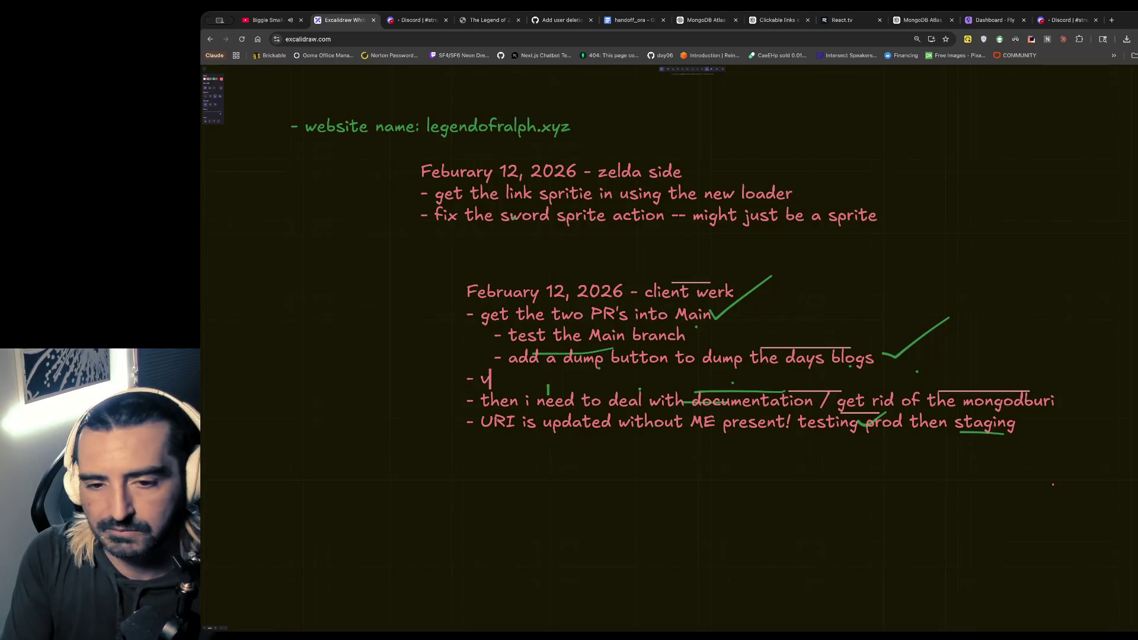
type("e chron goes off ")
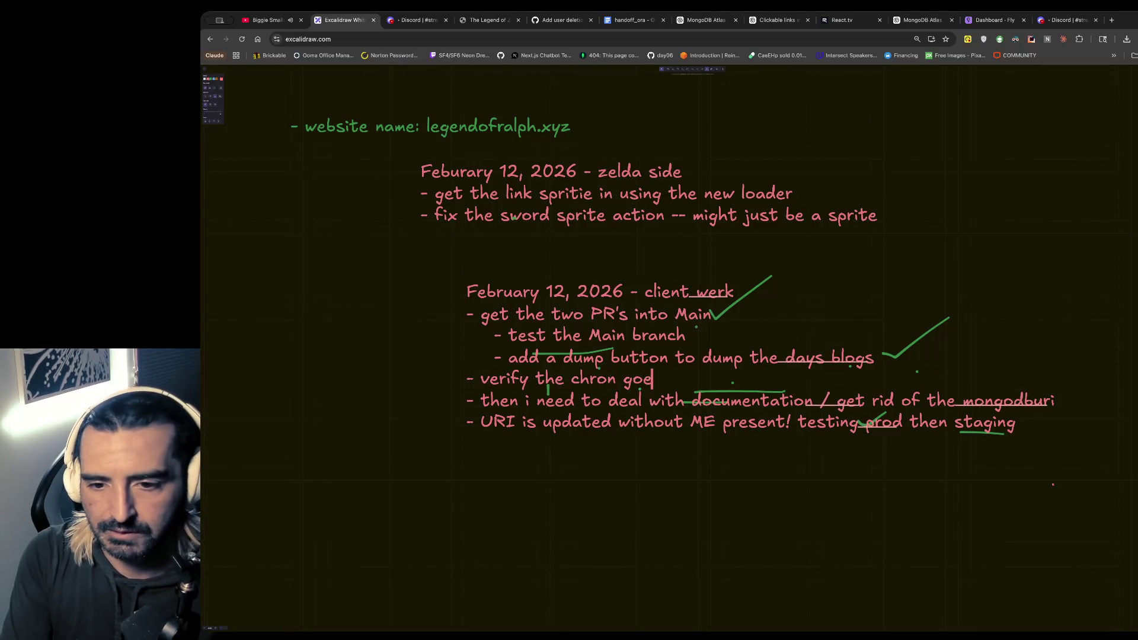
type("at 5")
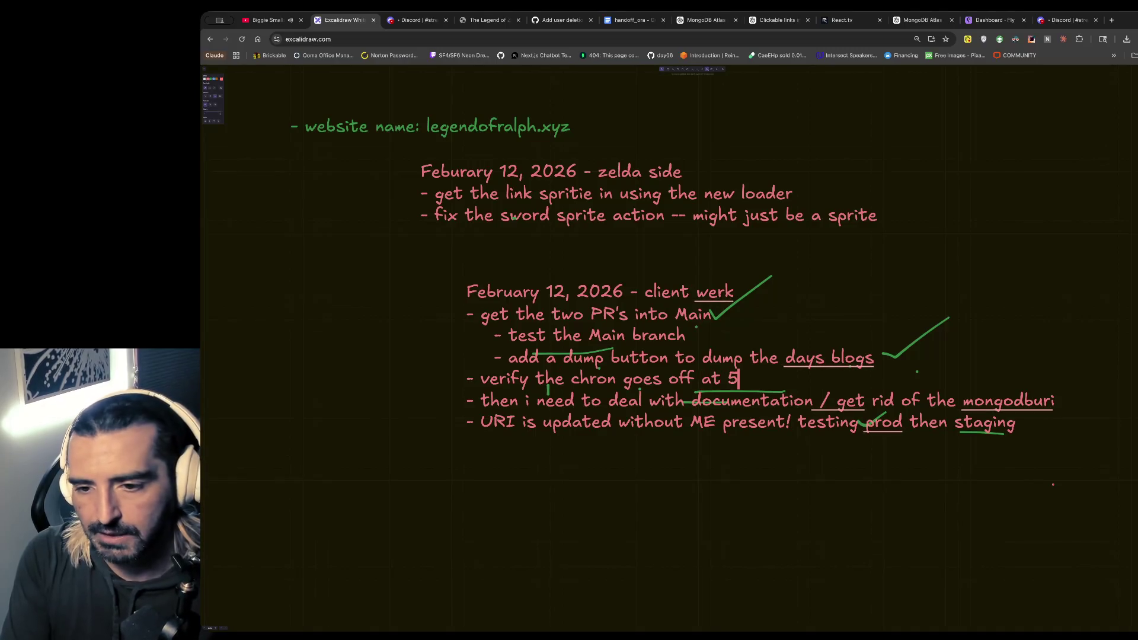
key("Return")
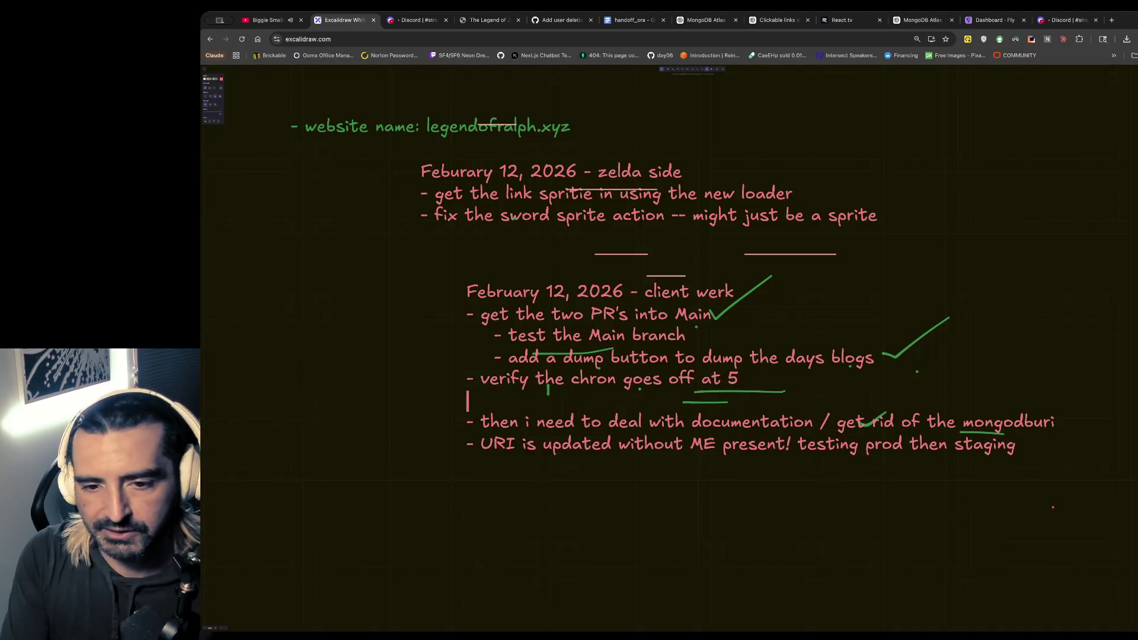
type("- tomorrow handoff")
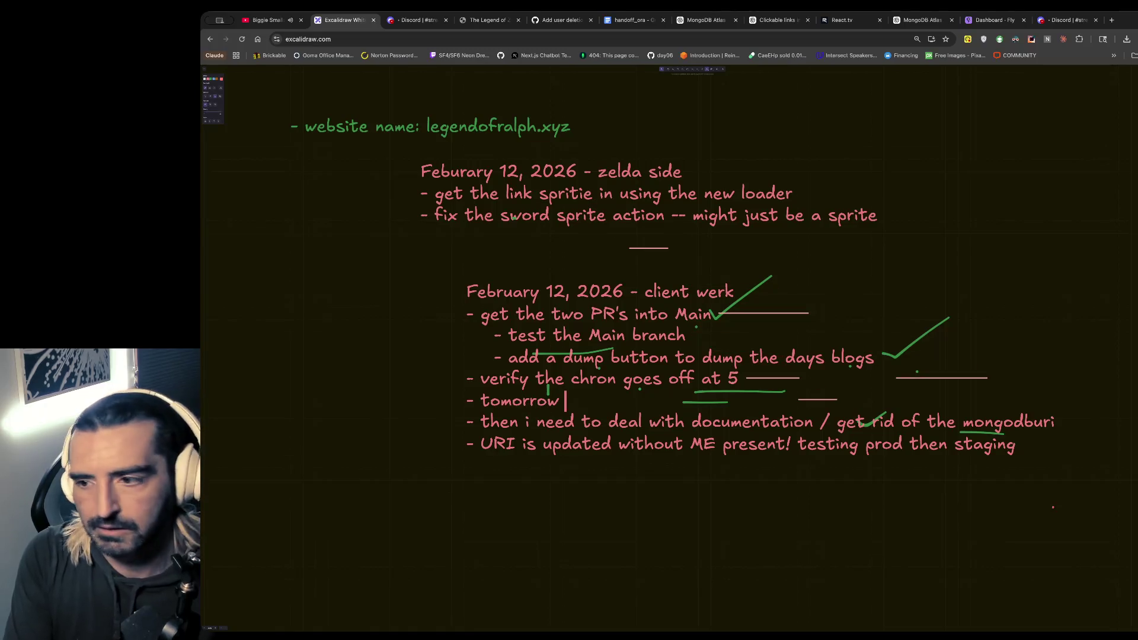
key("Escape")
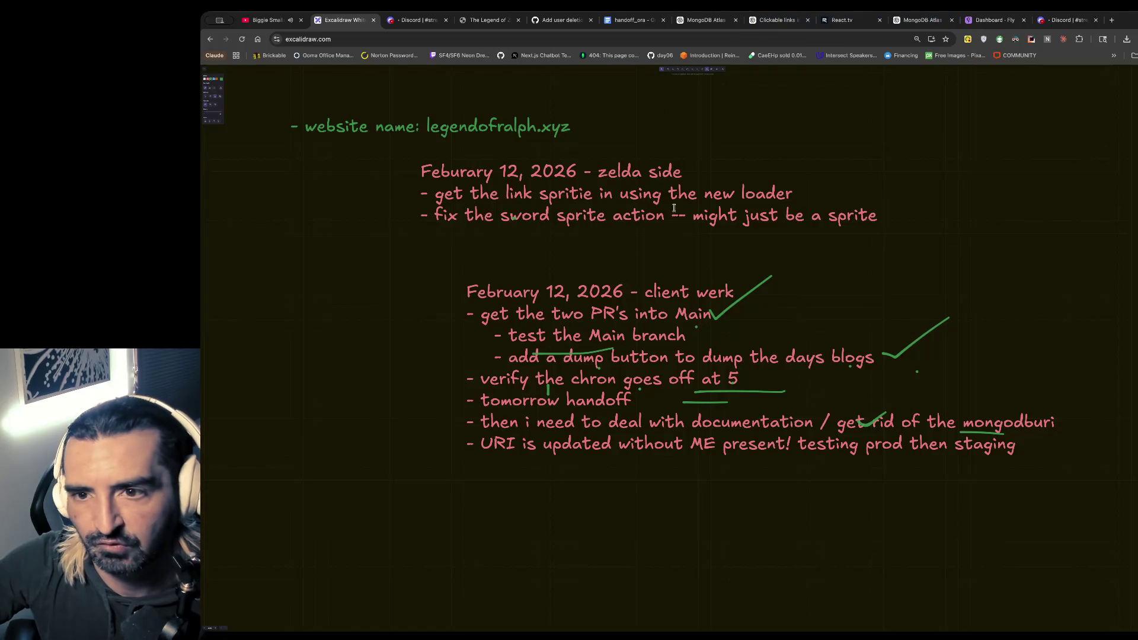
left_click(624, 22)
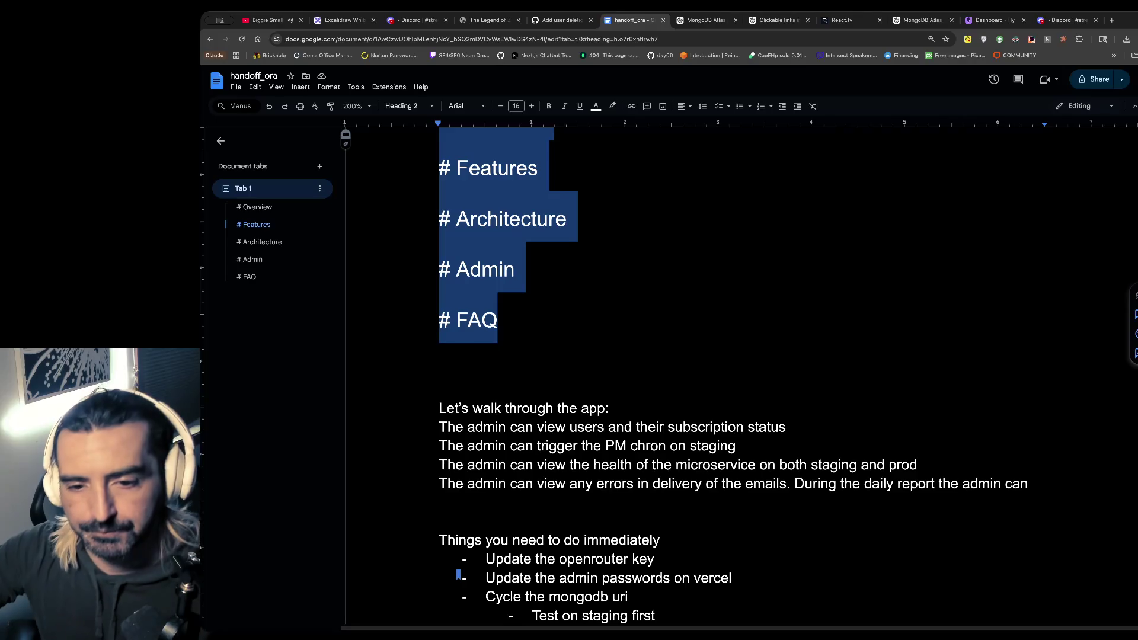
Step: Scroll through the handoff_ora to-do list, then switch to the 'Clickable links in Docs' chat
scroll(602, 415, "down", 5)
scroll(603, 426, "down", 2)
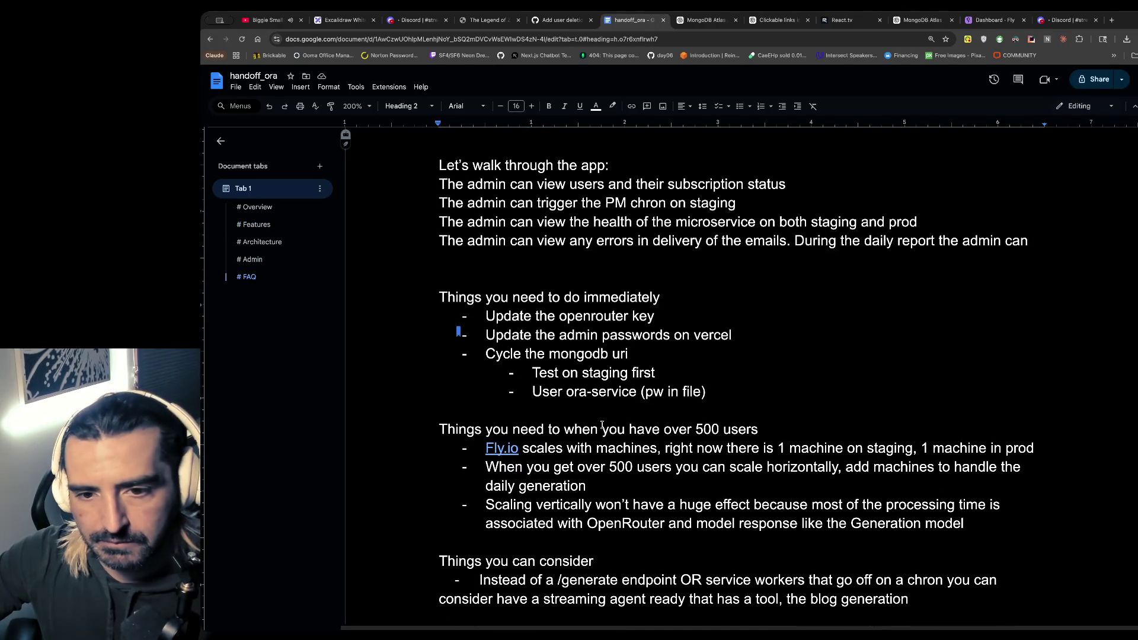
left_click(520, 307)
scroll(519, 305, "down", 2)
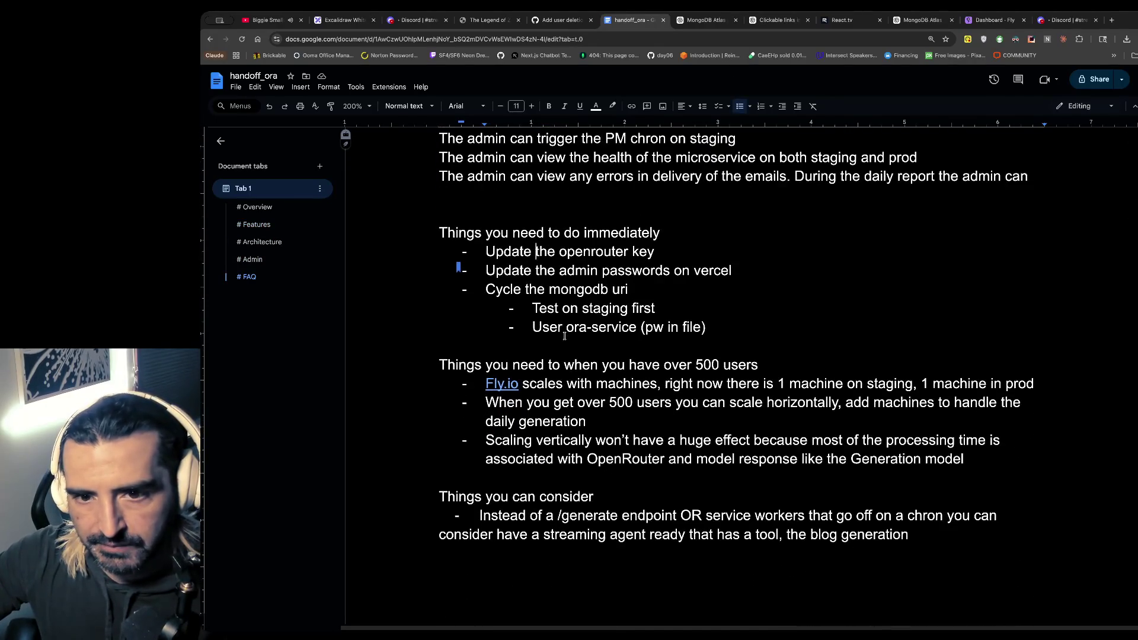
scroll(501, 265, "up", 12)
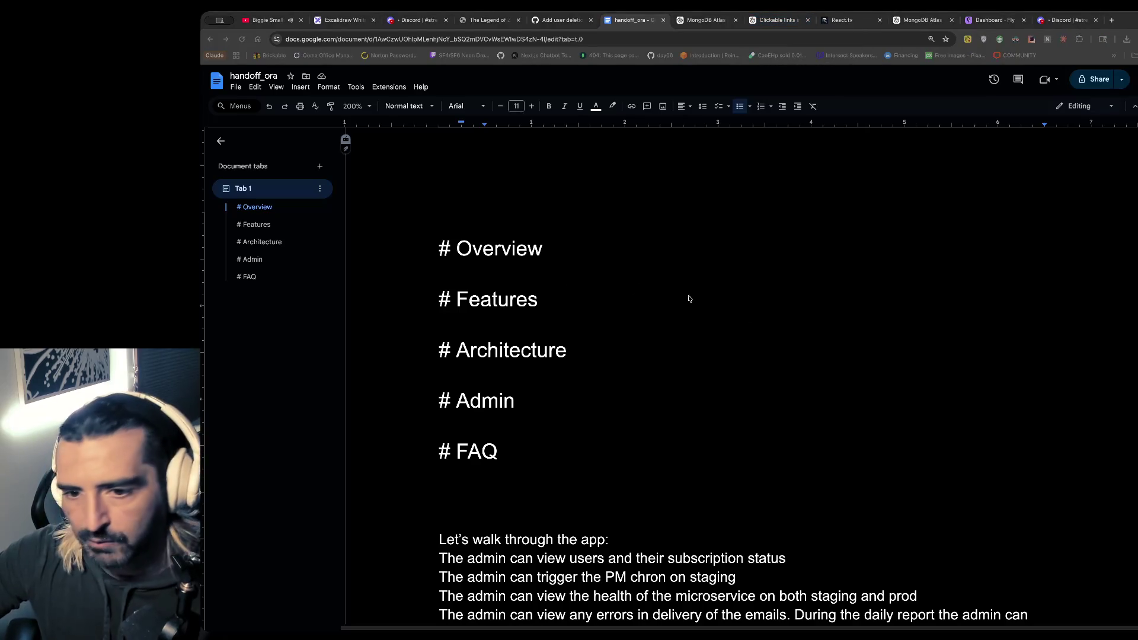
left_click(761, 21)
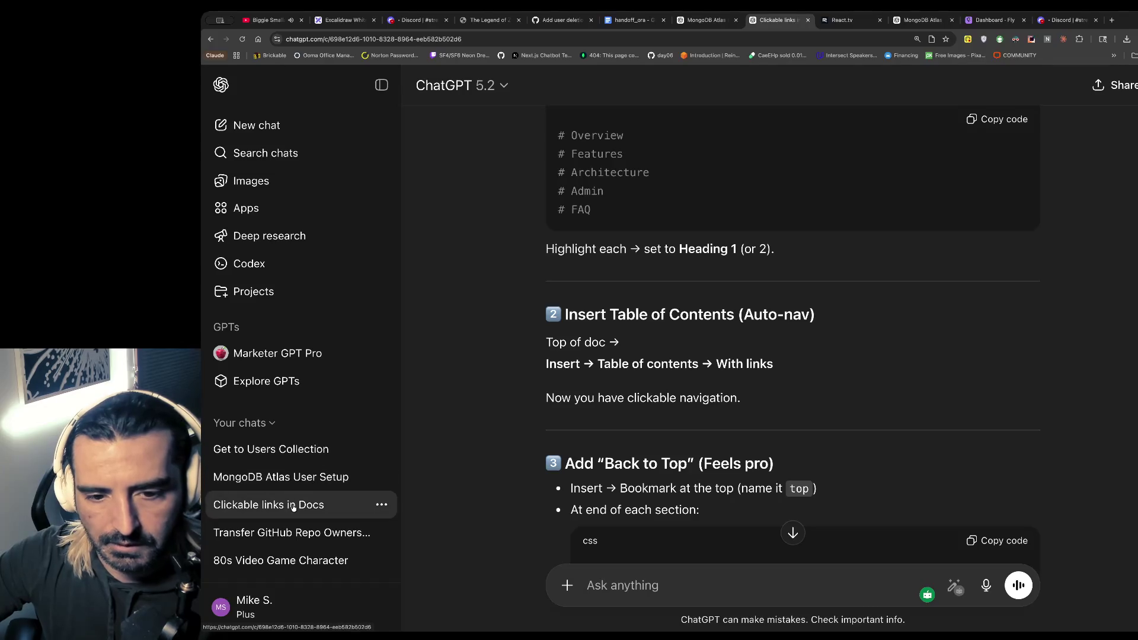
Step: Back in the handoff_ora doc, bring up the Insert menu options to look for a table of contents
scroll(673, 357, "up", 3)
scroll(673, 357, "up", 2)
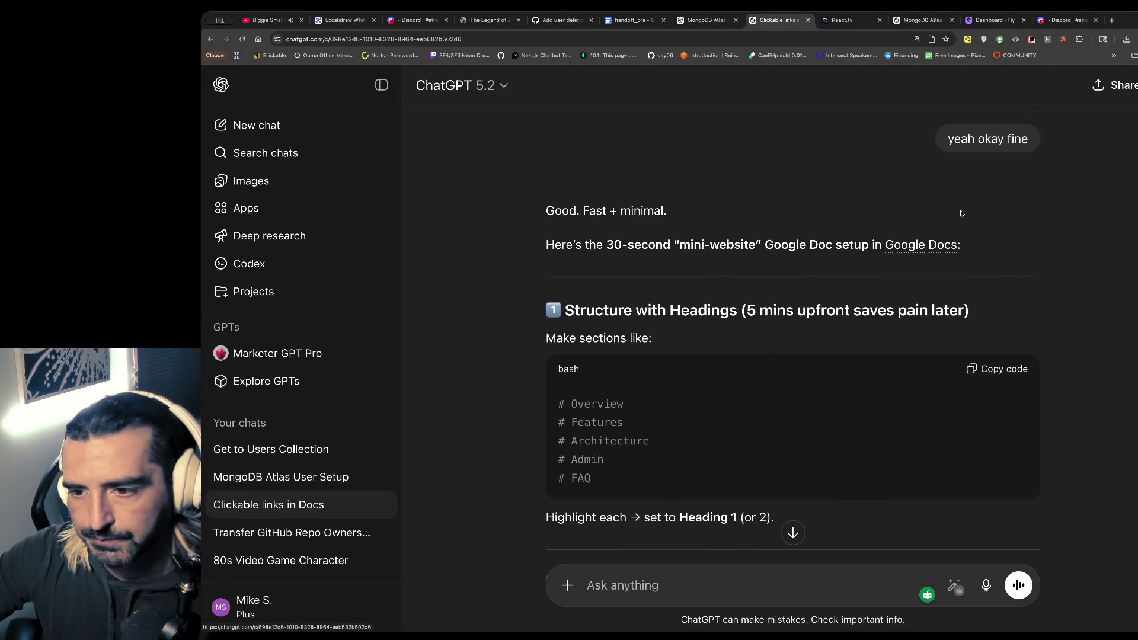
scroll(792, 285, "down", 3)
scroll(668, 260, "down", 3)
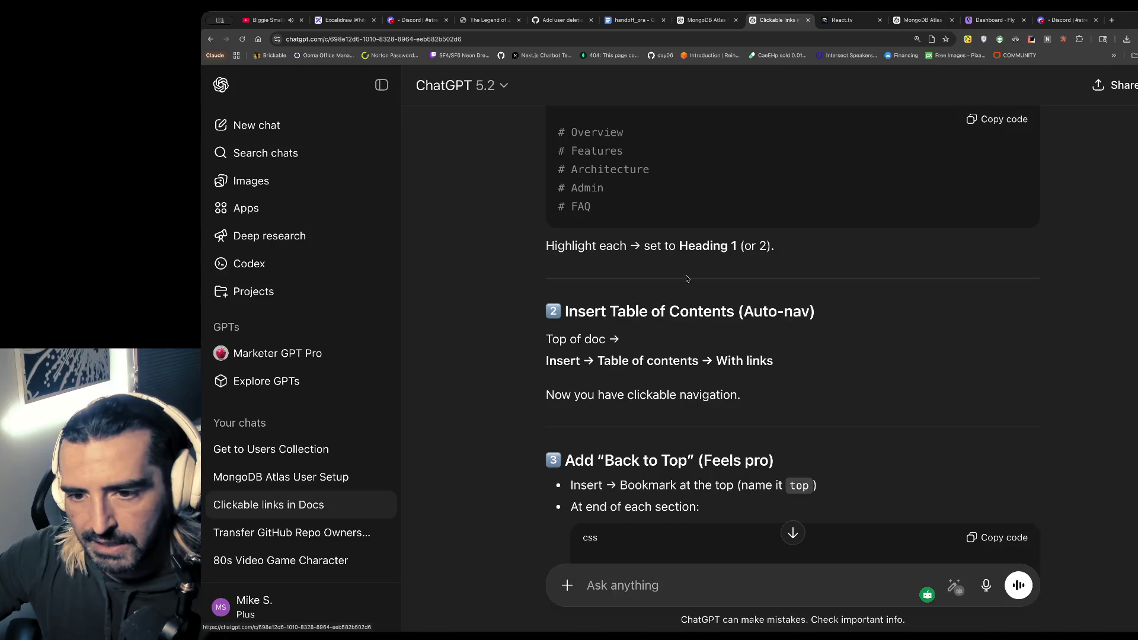
scroll(617, 319, "down", 1)
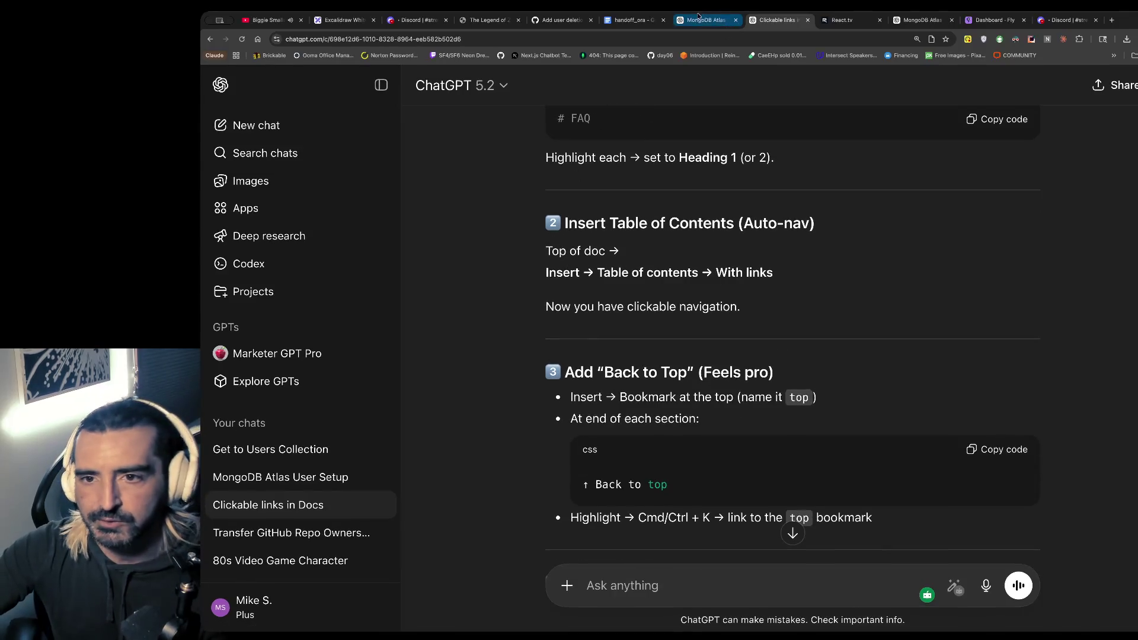
left_click(616, 21)
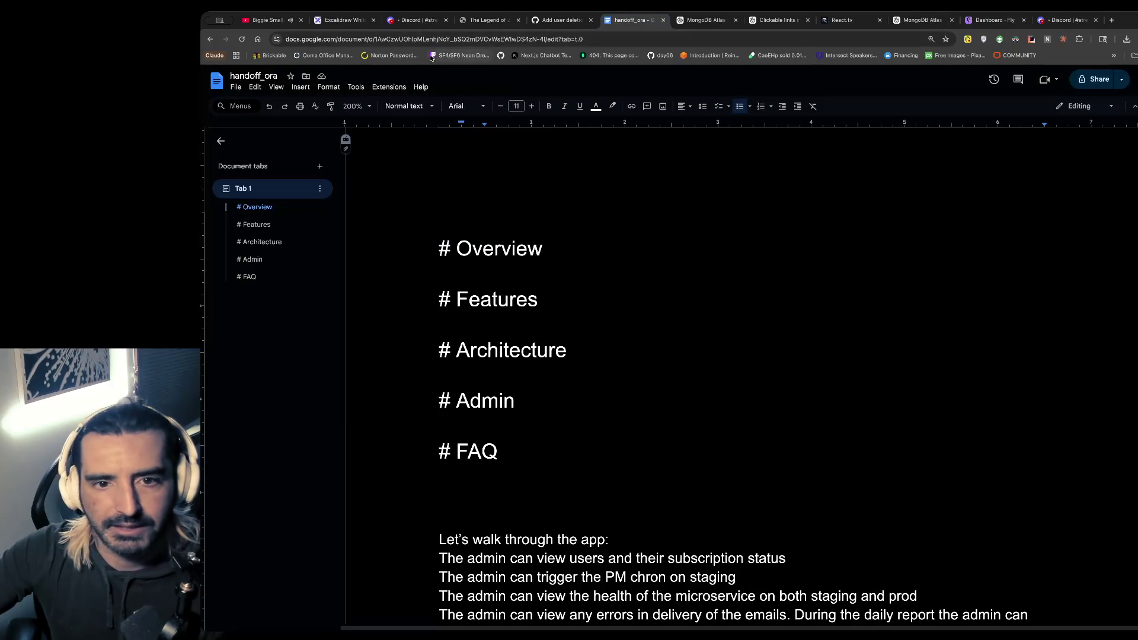
left_click(291, 90)
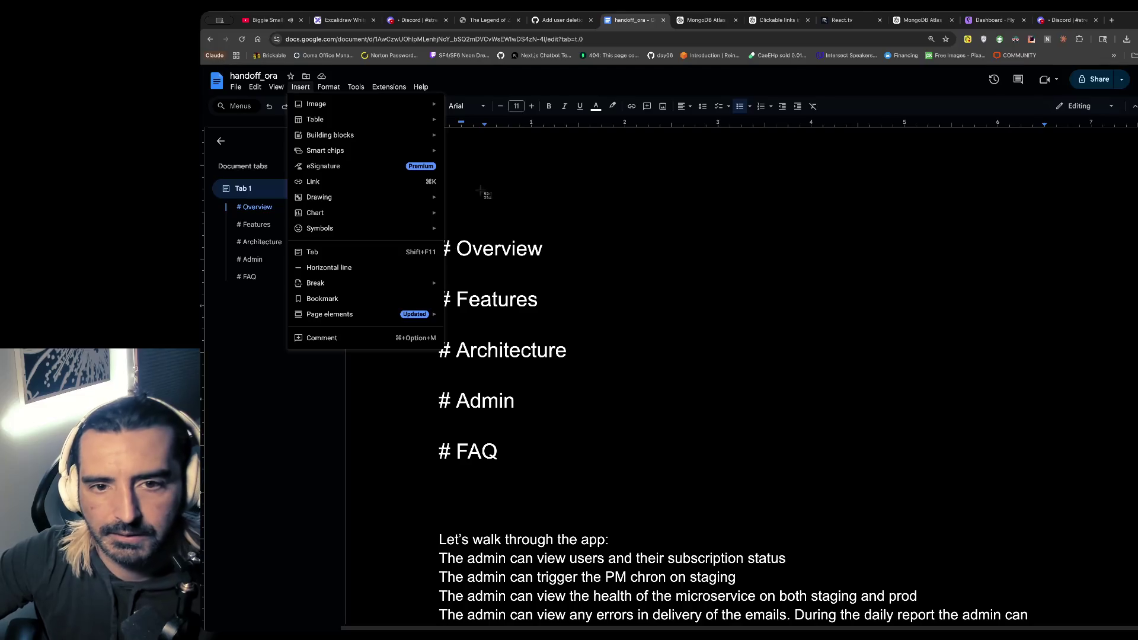
Step: Send ChatGPT the Insert screenshot asking 'this is what insert looks like, i am trying to add TOC'
left_click(777, 22)
left_click_drag(1068, 593, 988, 437)
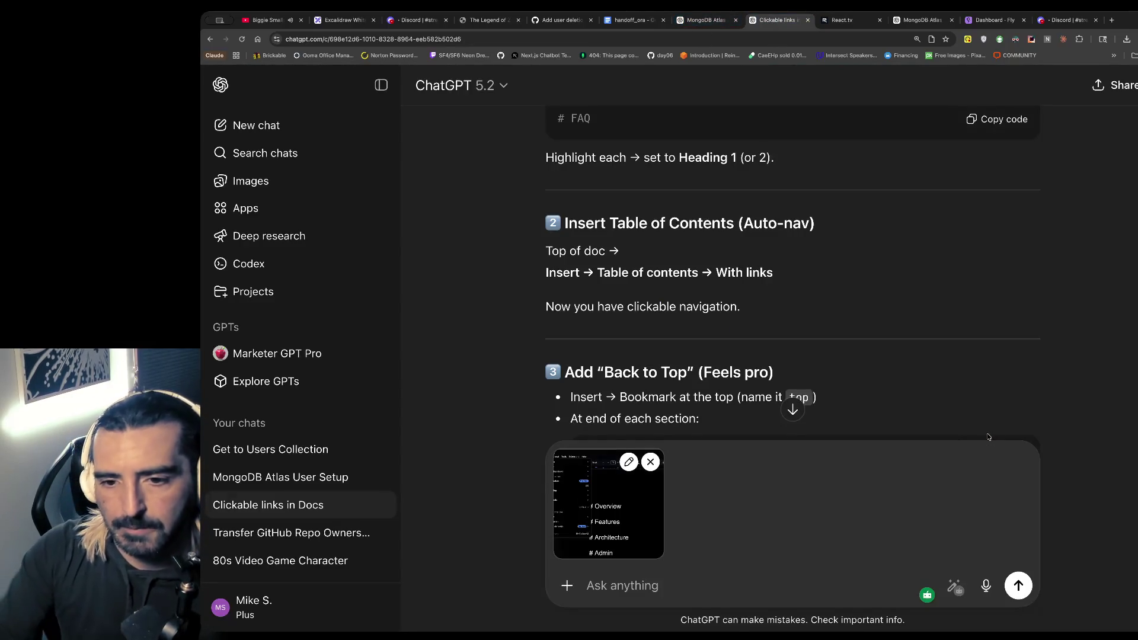
type("this is what ine")
key("BackSpace")
type("sert looks like, i am trying to")
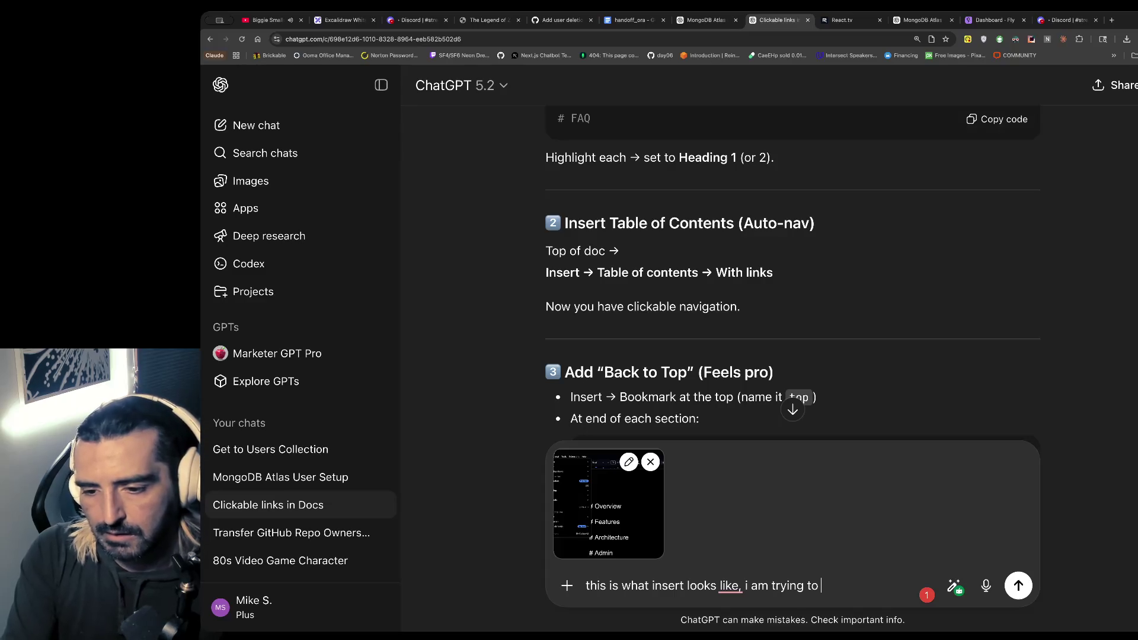
type("add TOC")
key("Return")
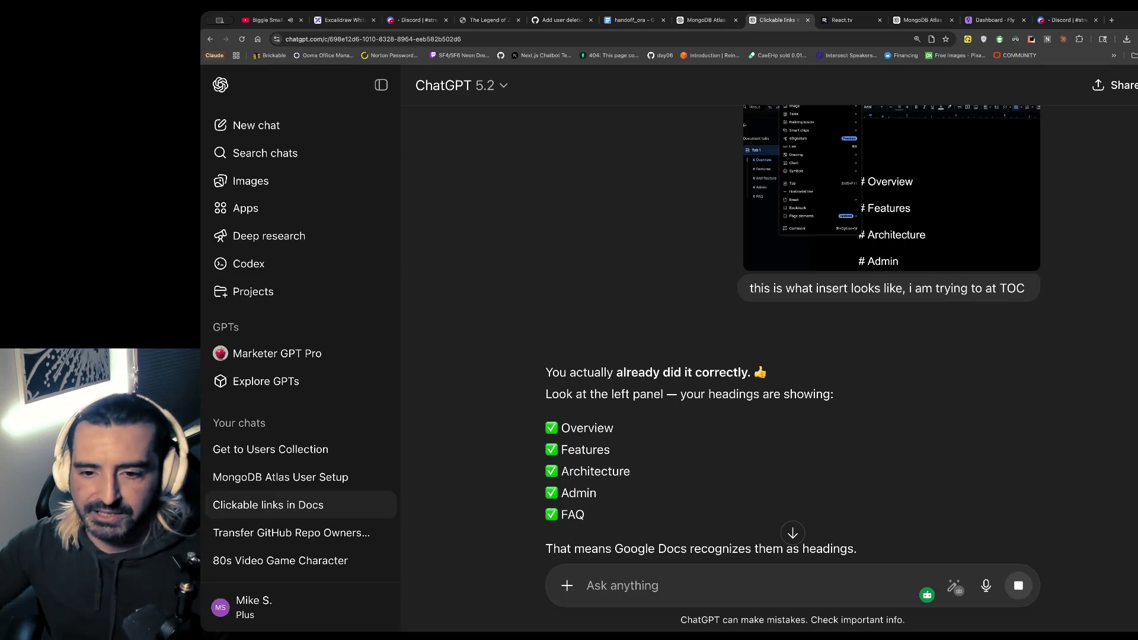
scroll(793, 338, "down", 15)
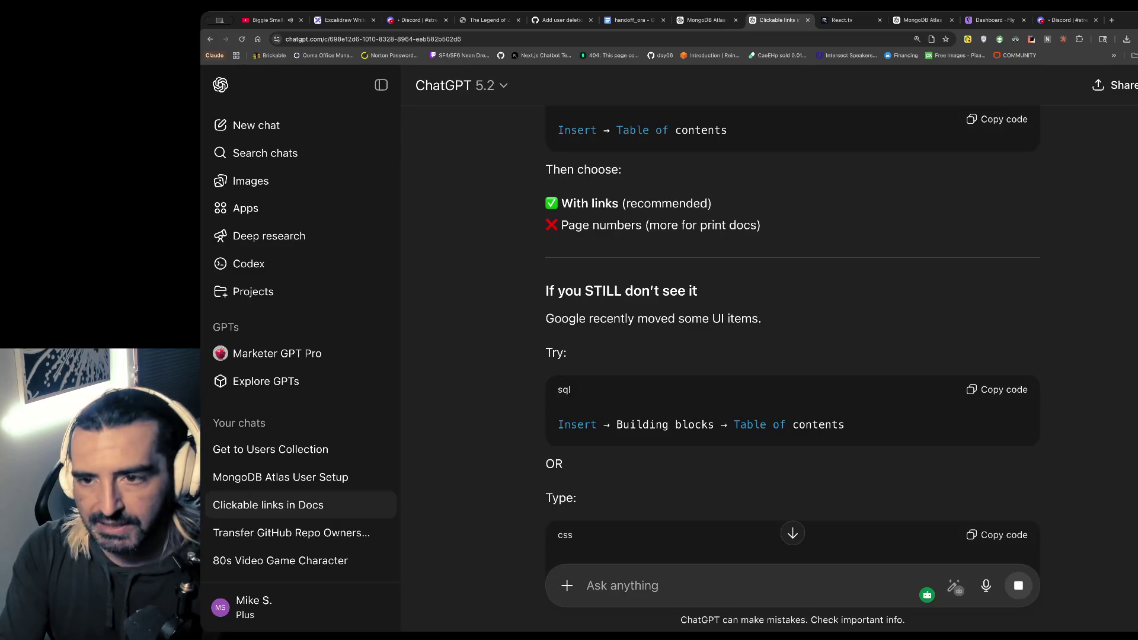
key("ctrl+t")
Step: Open a GitHub profile and view its repositories list, then switch to the MongoDB Atlas chat
type("c")
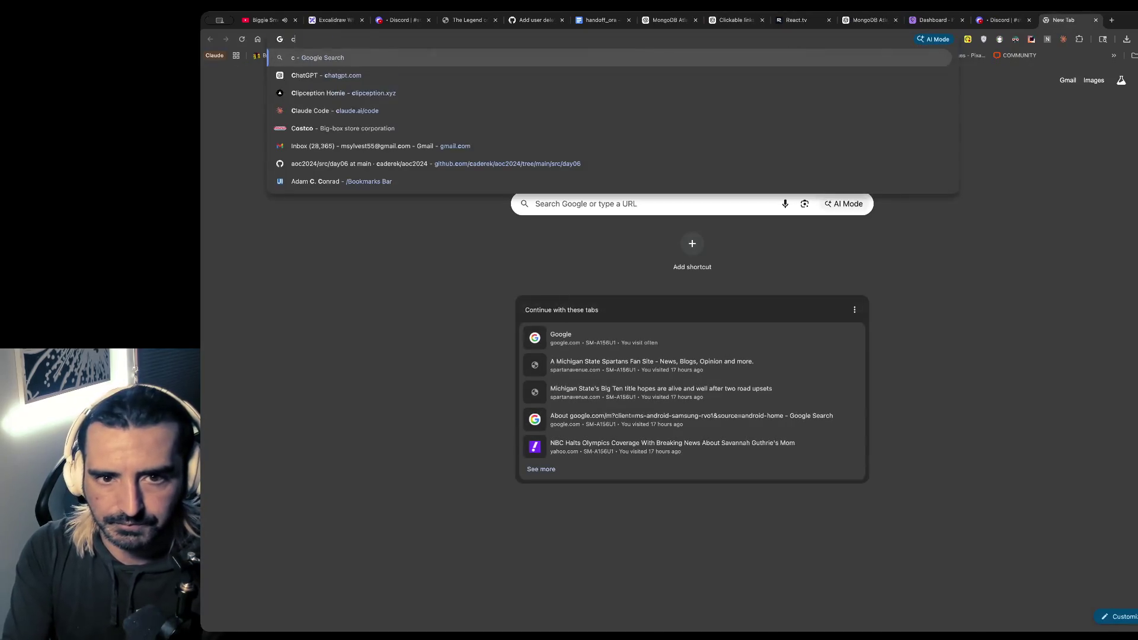
type("aderek/aoc2024/tree/main/src/day06")
key("Return")
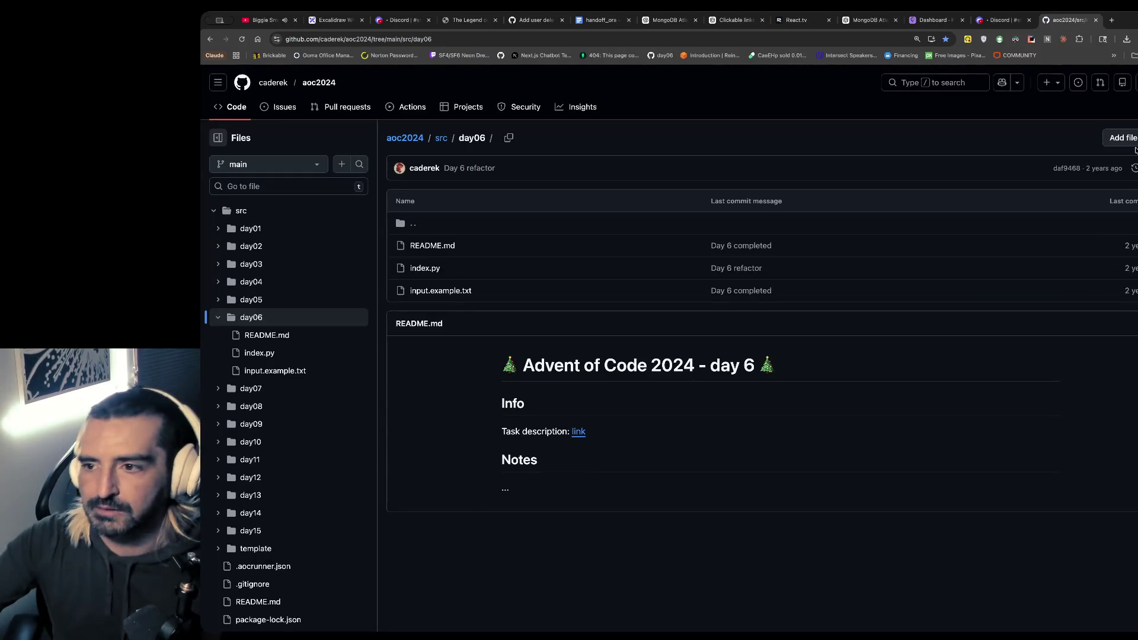
left_click(1134, 83)
left_click(1069, 176)
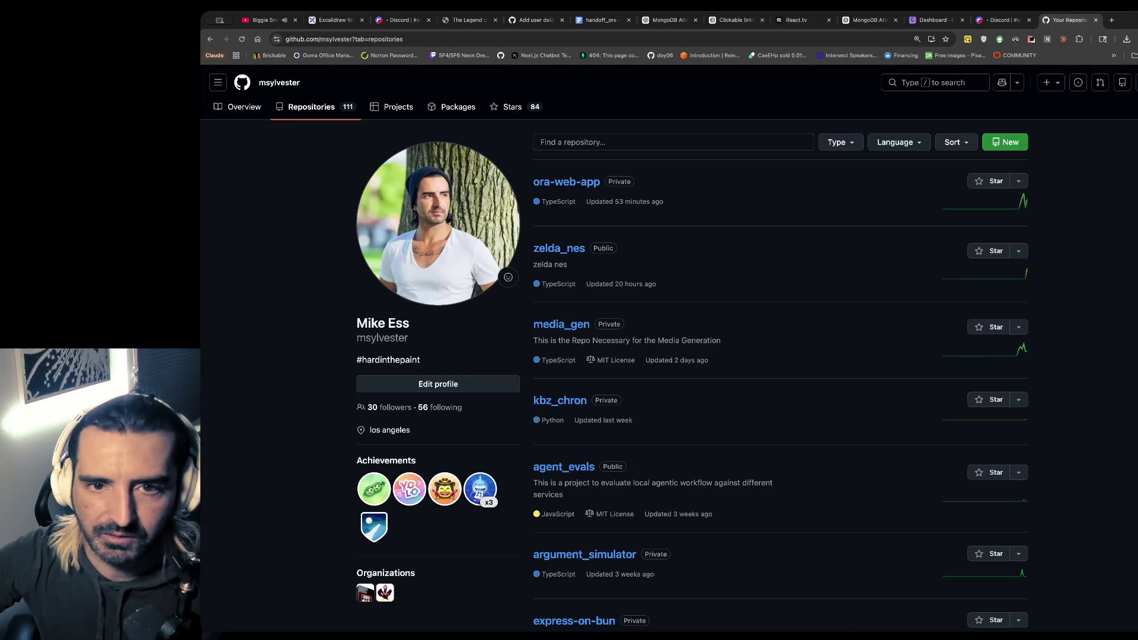
left_click(869, 19)
scroll(804, 181, "down", 3)
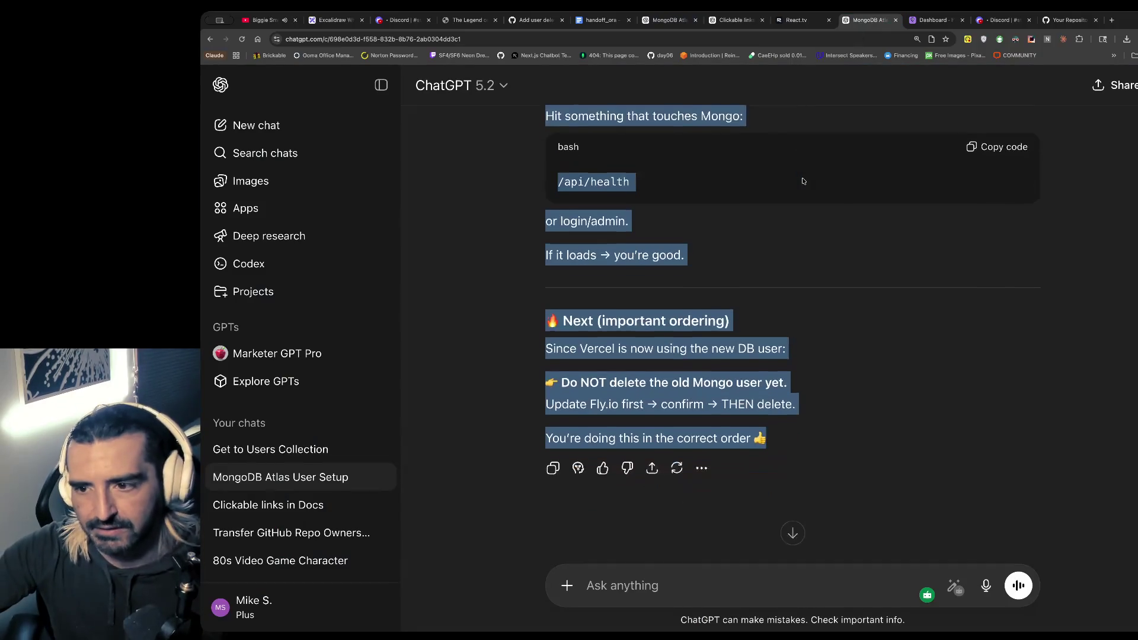
Step: Close the MongoDB chat tab and review the Clickable links chat's Table of contents directions
scroll(803, 181, "down", 10)
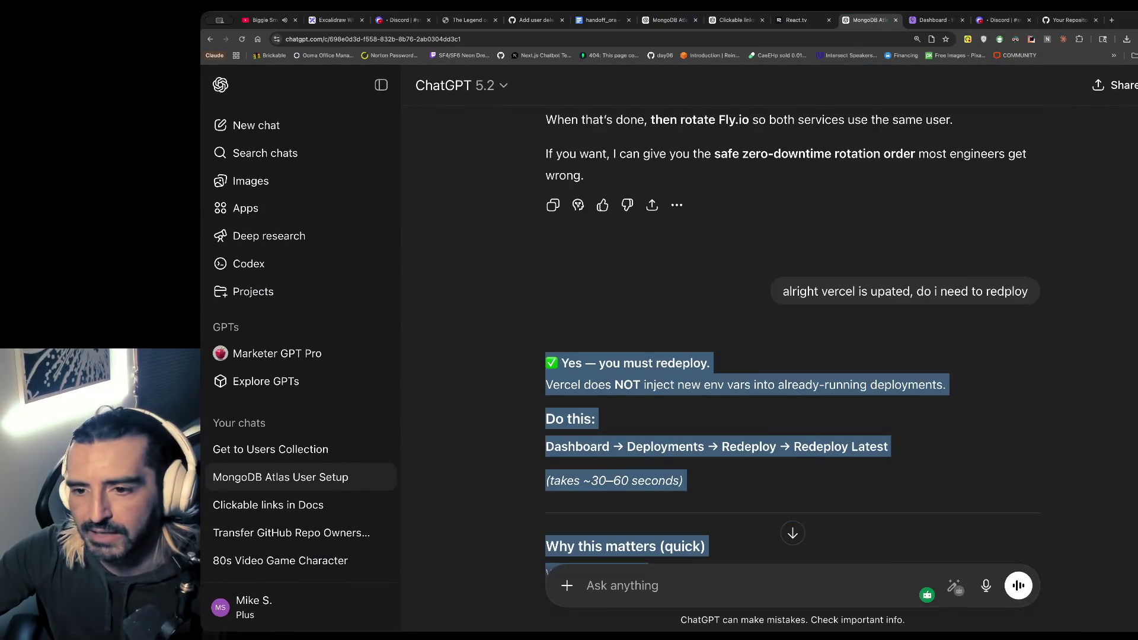
left_click(896, 20)
left_click(732, 20)
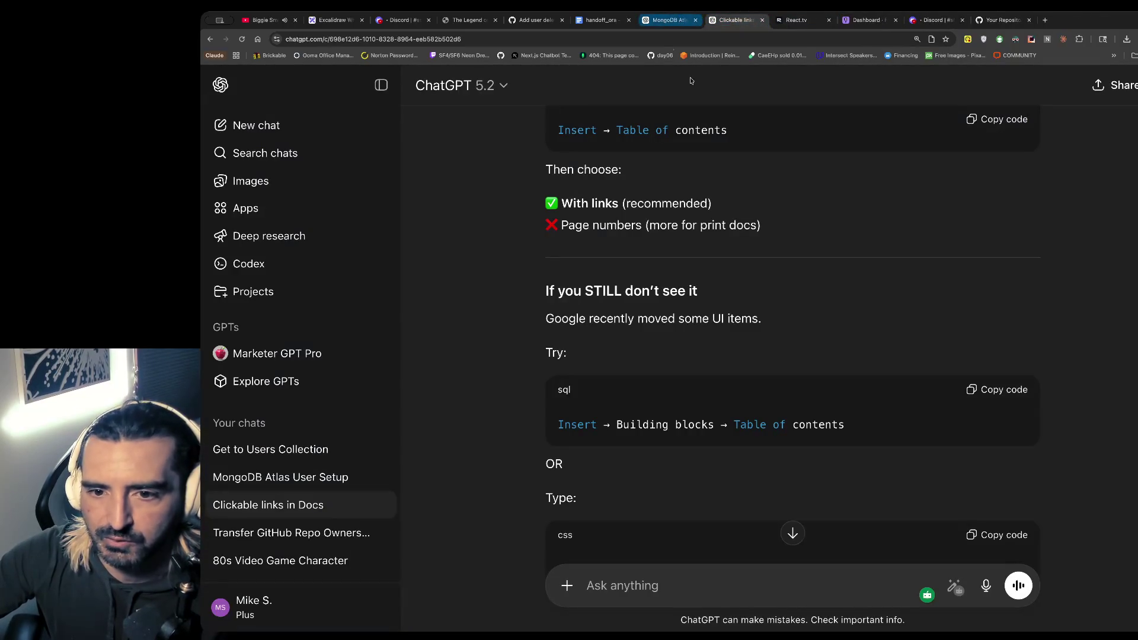
scroll(766, 194, "up", 10)
triple_click(754, 229)
scroll(786, 442, "down", 7)
scroll(786, 443, "down", 10)
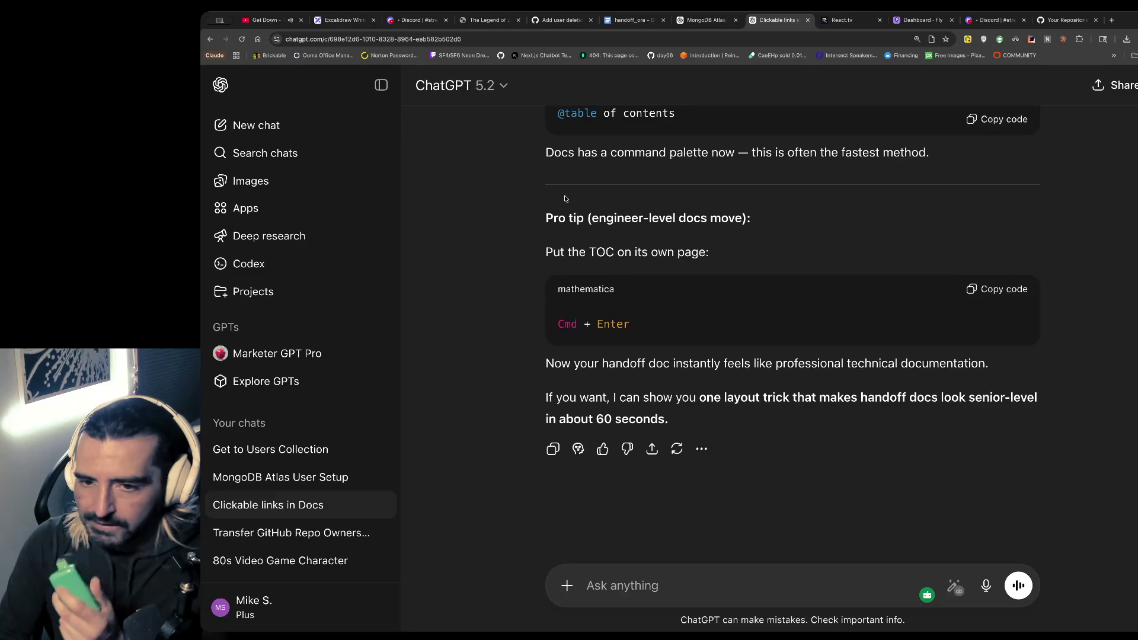
scroll(564, 196, "up", 8)
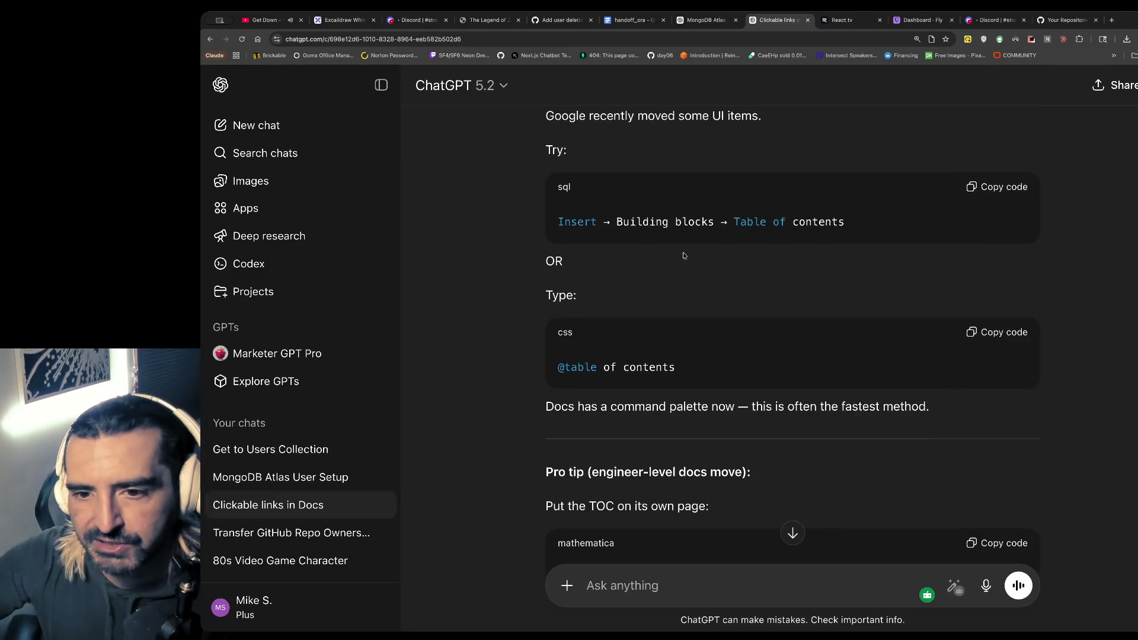
scroll(683, 255, "up", 3)
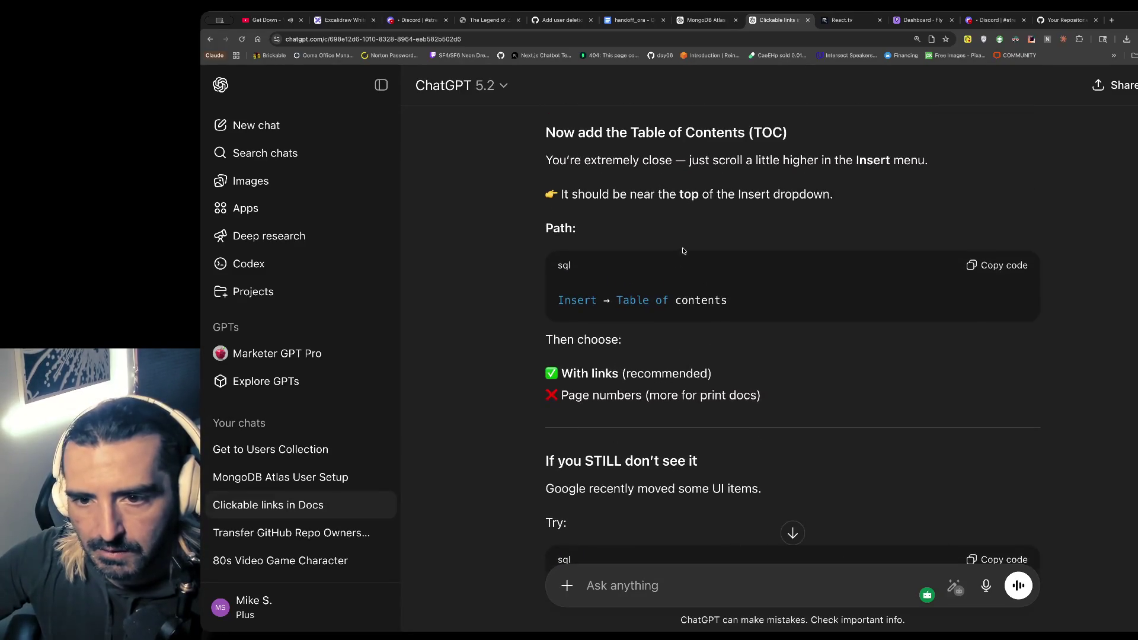
scroll(652, 178, "up", 4)
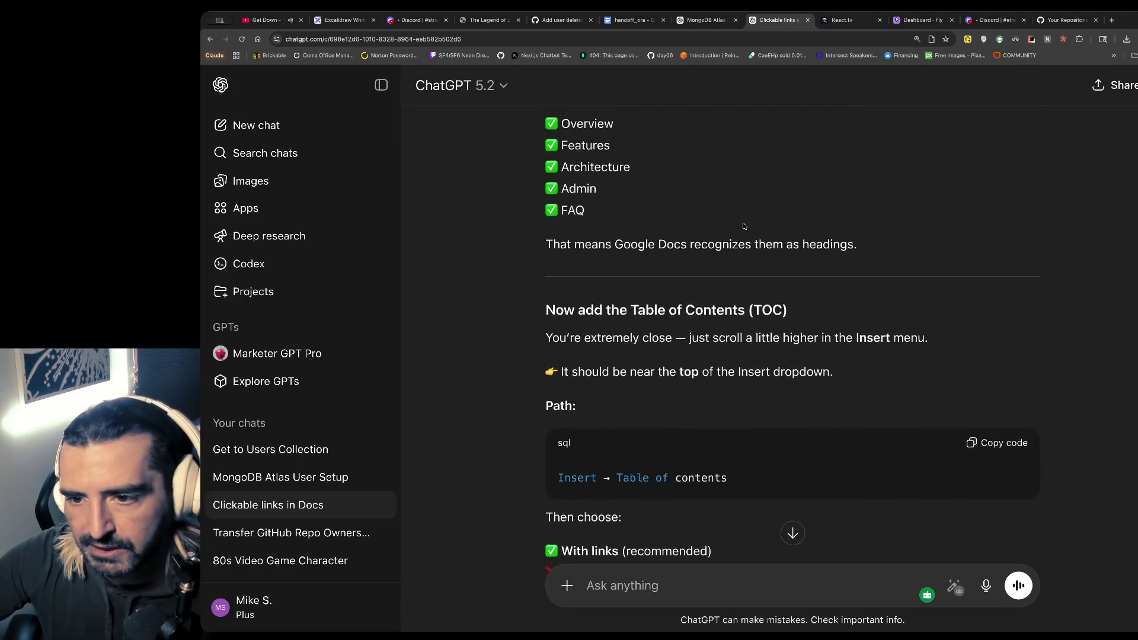
scroll(742, 222, "up", 5)
scroll(700, 332, "down", 4)
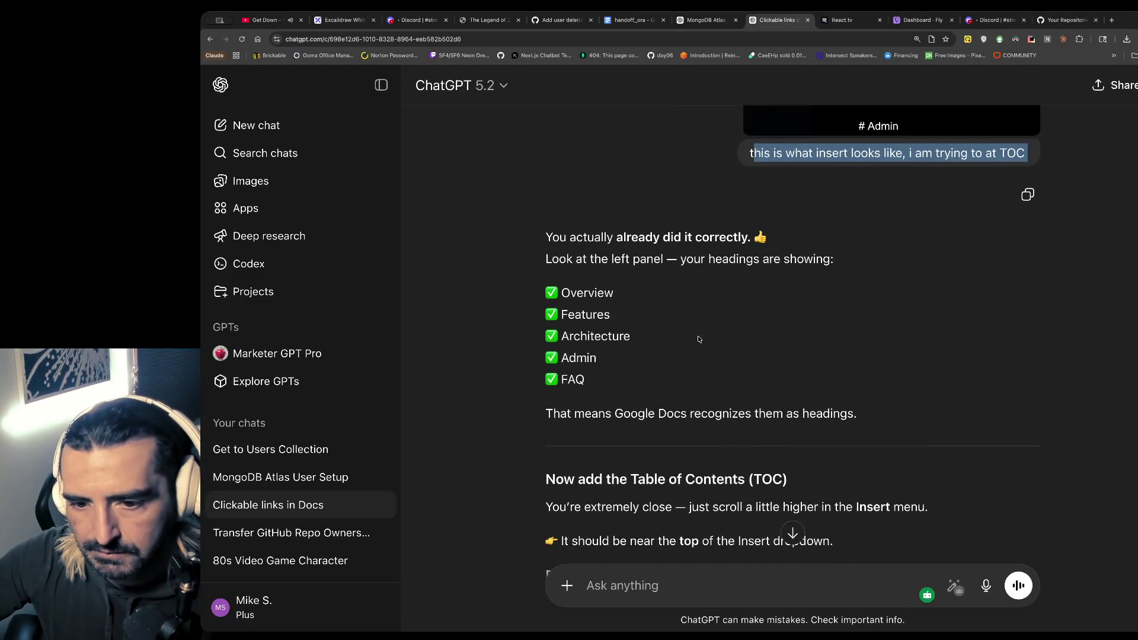
scroll(691, 341, "down", 2)
scroll(755, 326, "down", 2)
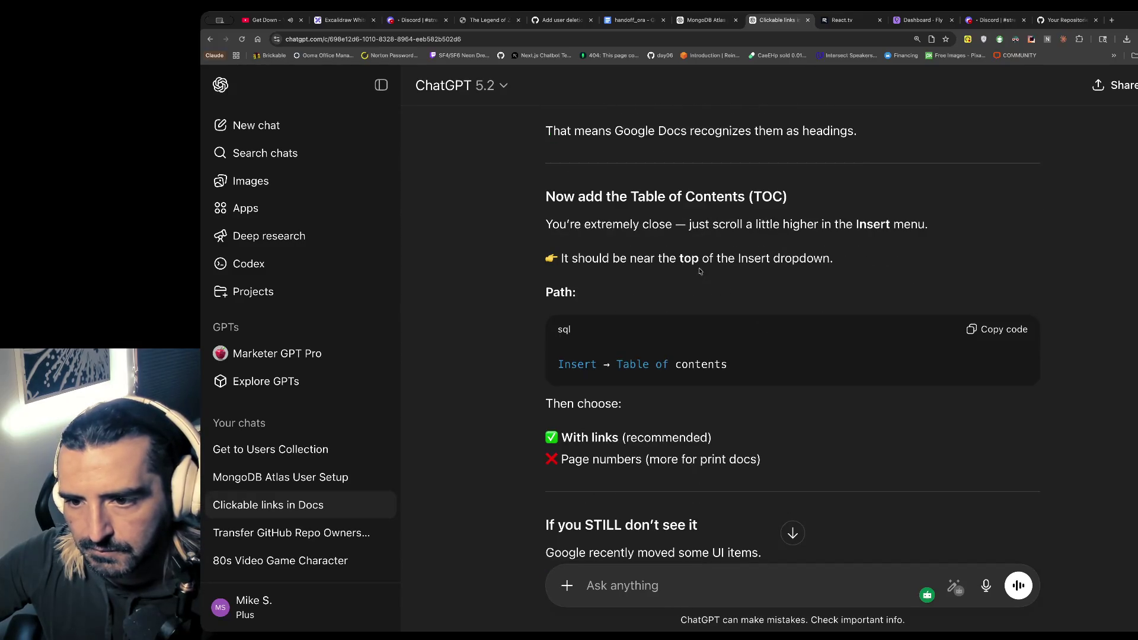
scroll(630, 243, "down", 1)
scroll(630, 234, "down", 1)
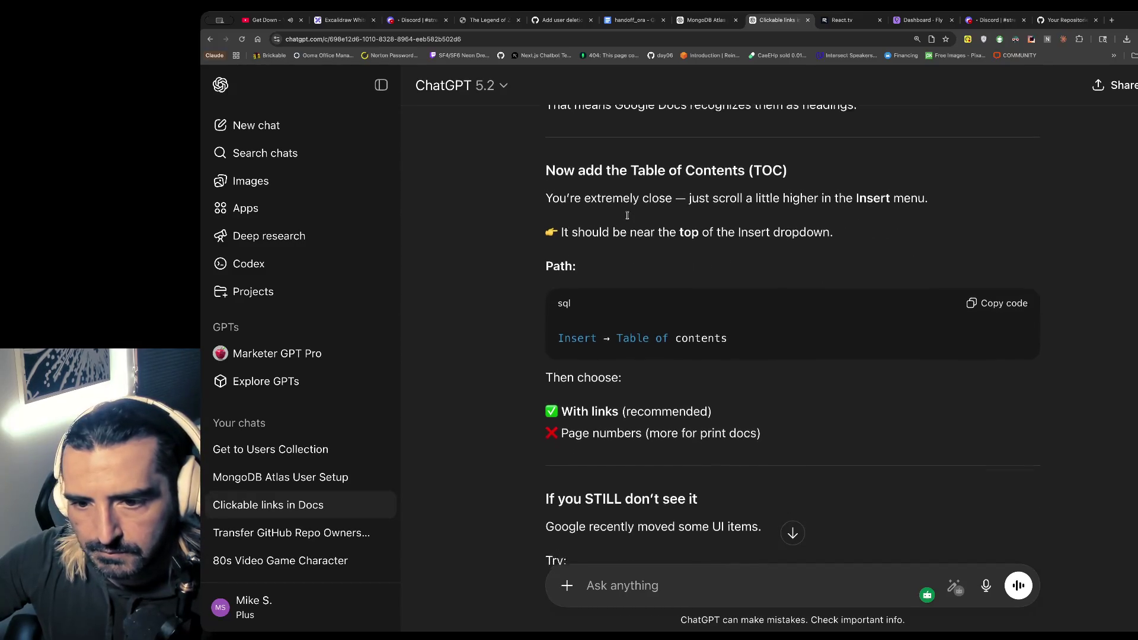
scroll(608, 356, "down", 2)
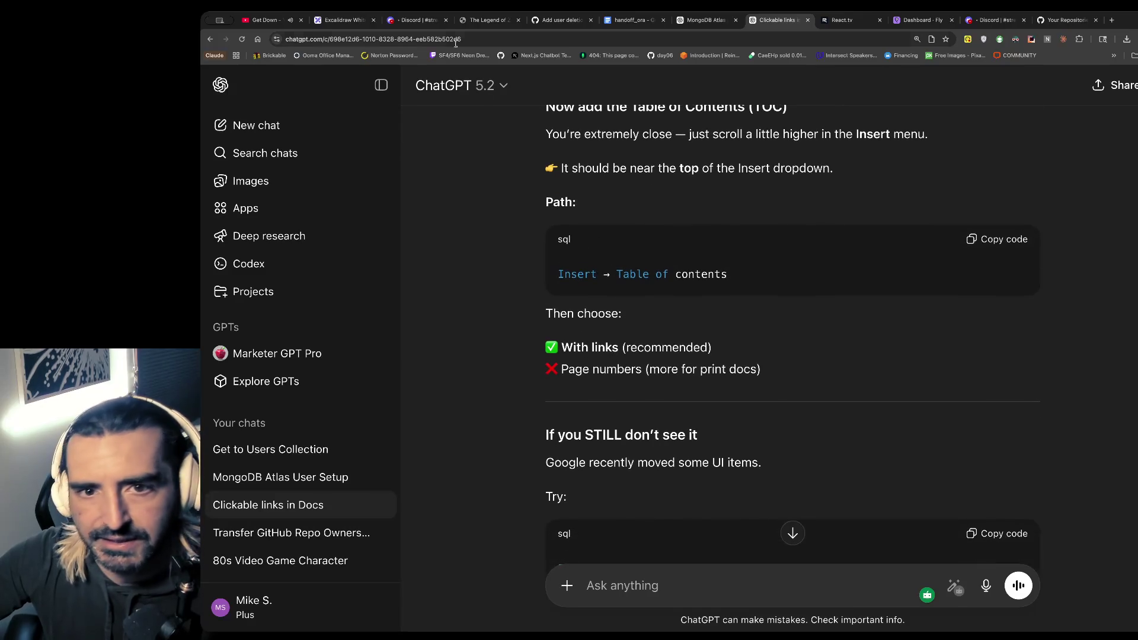
left_click(616, 25)
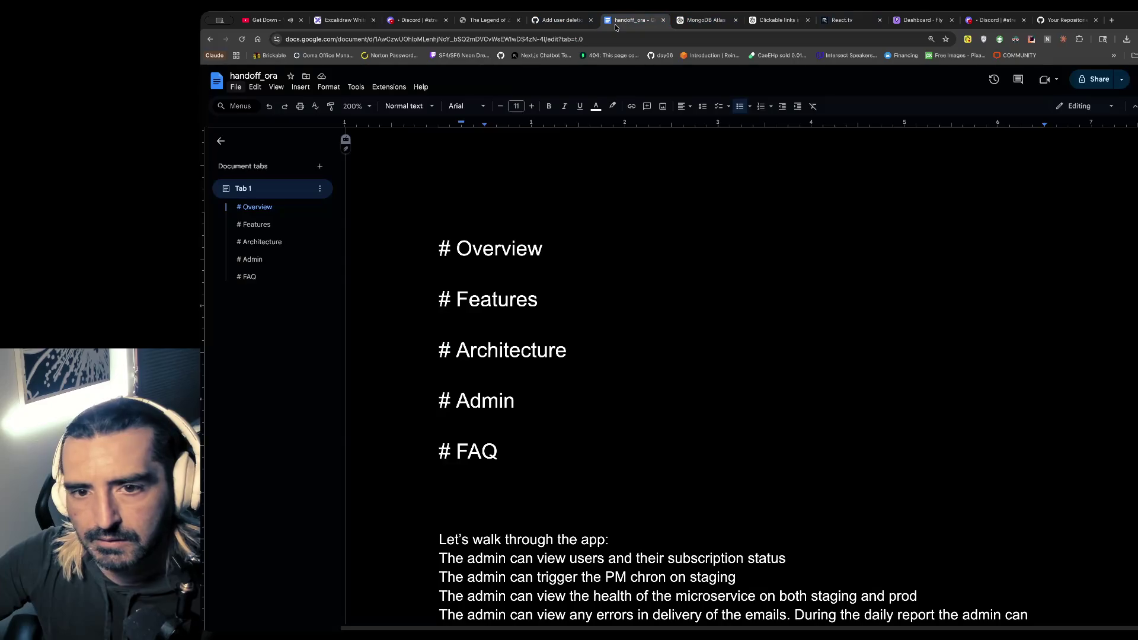
Step: Check the Insert > Table menu, then screenshot the handoff_ora document's headings for ChatGPT
left_click(301, 87)
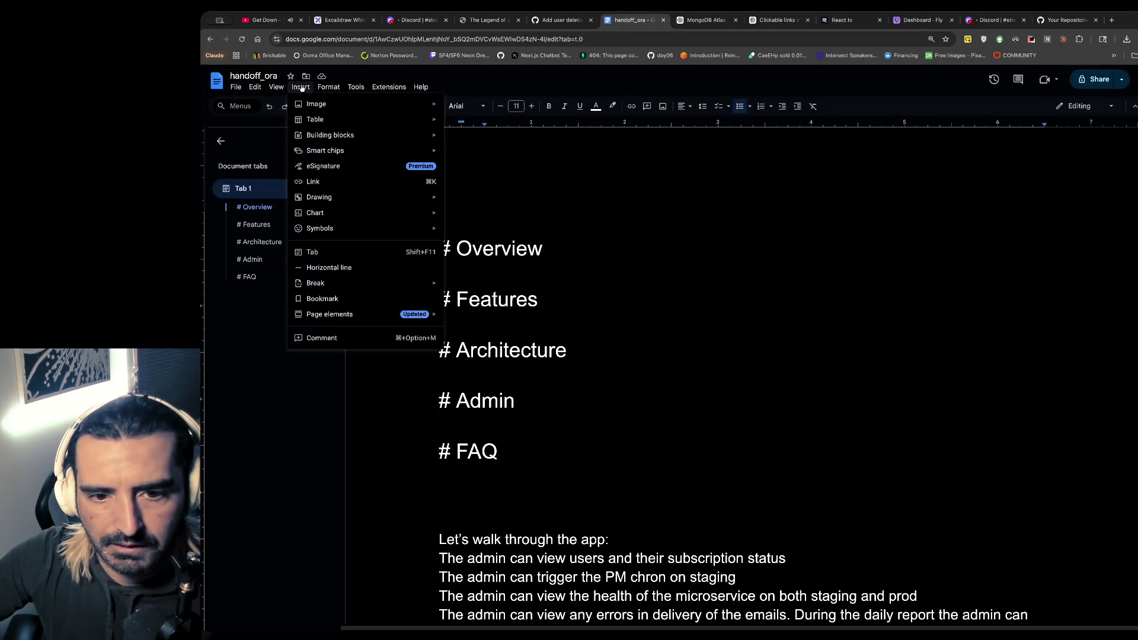
mouse_move(333, 120)
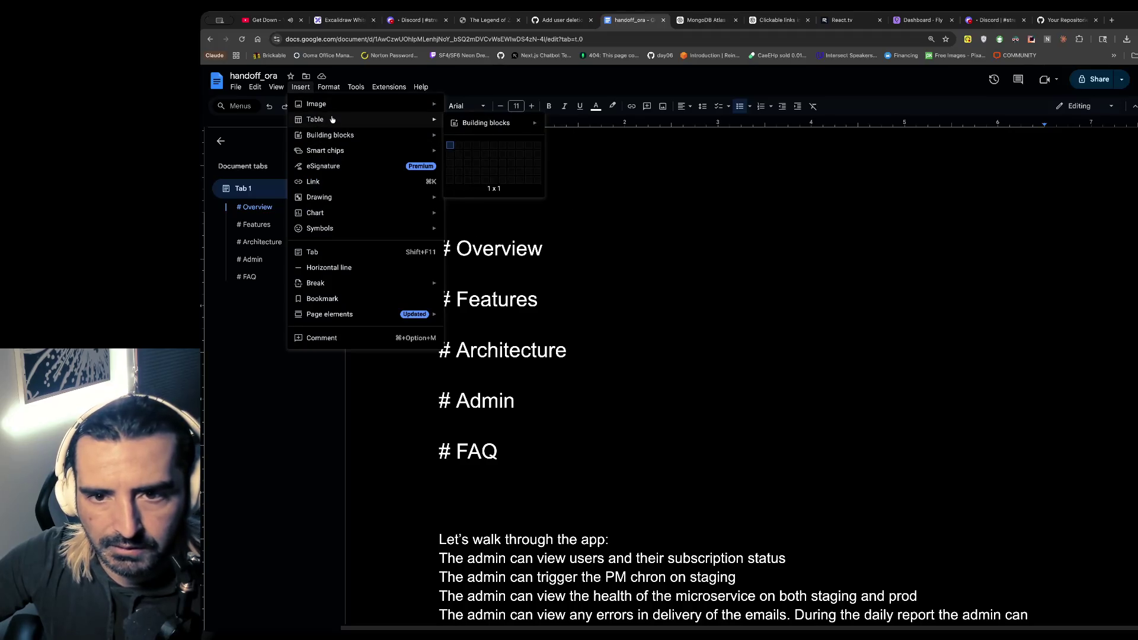
left_click(671, 241)
key("super+shift+4")
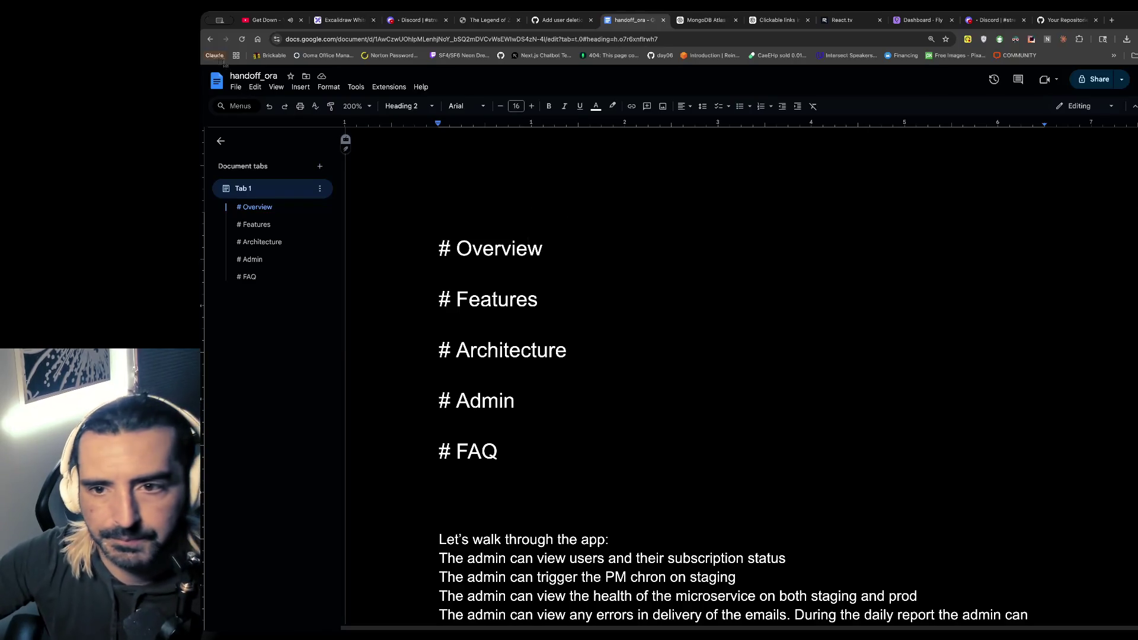
key("Escape")
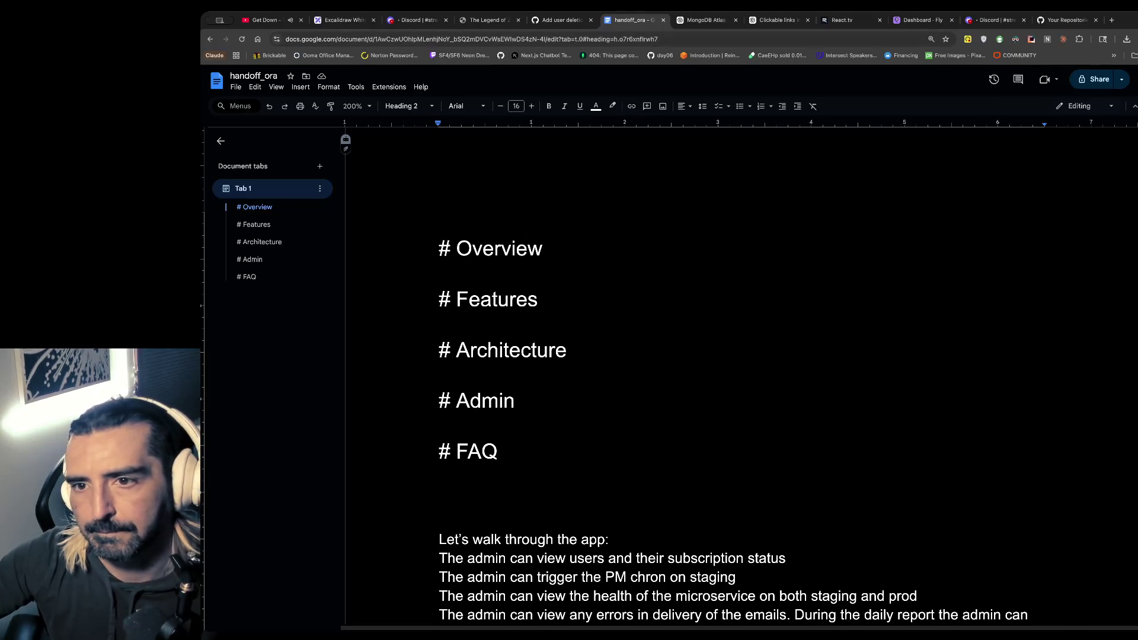
left_click(770, 20)
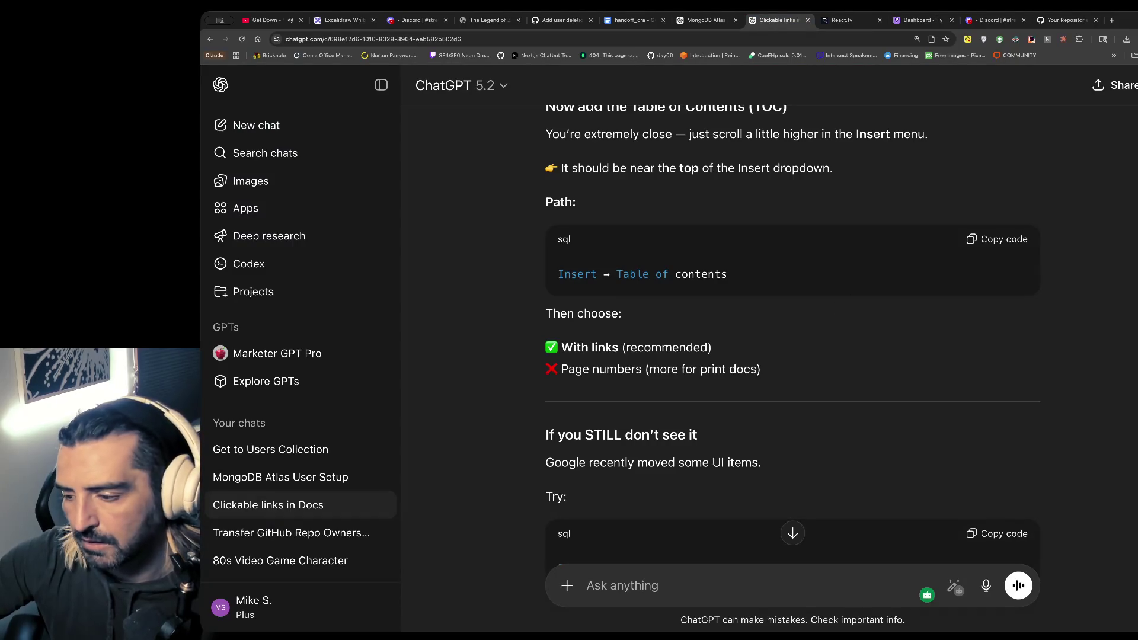
left_click_drag(1125, 468, 889, 402)
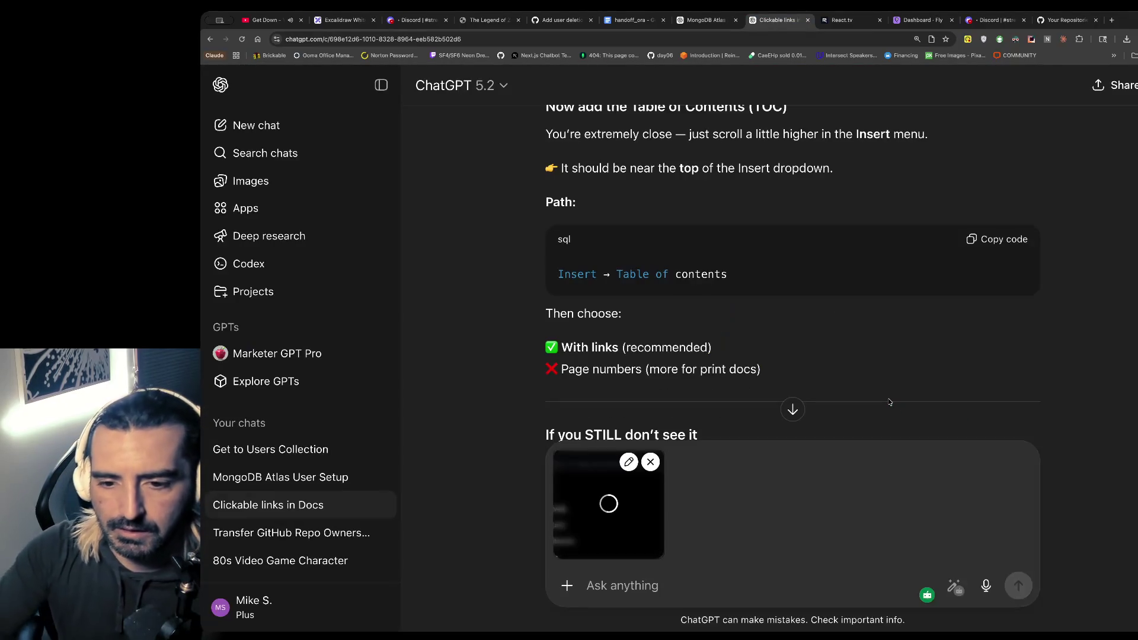
type("ididn")
key("BackSpace")
key("BackSpace")
key("BackSpace")
type("ons")
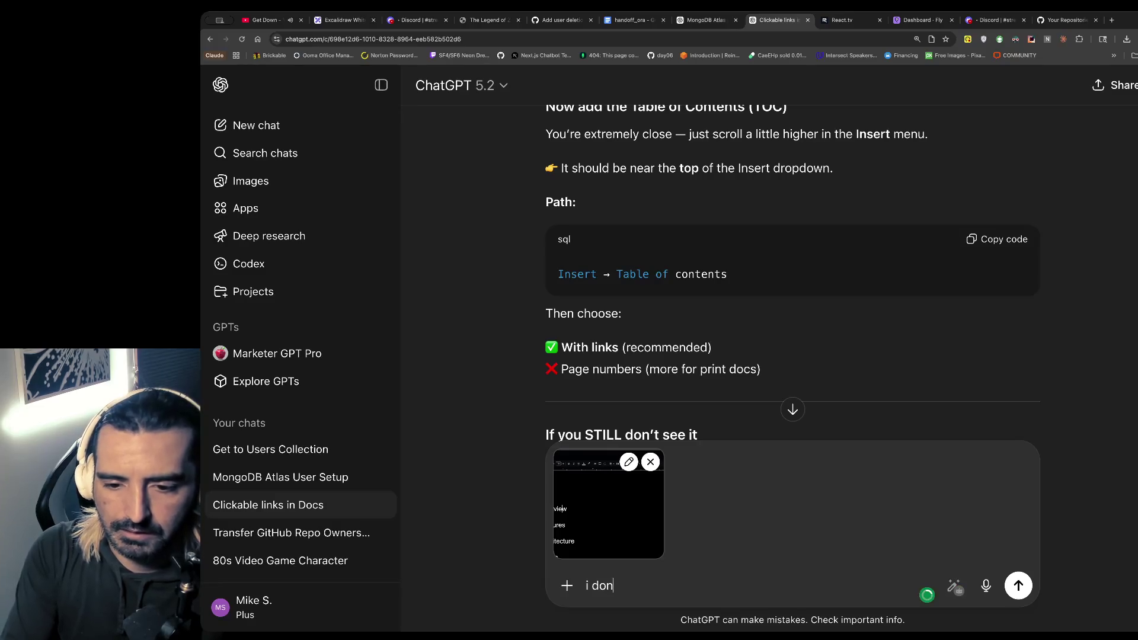
key("BackSpace")
type("t see an insert")
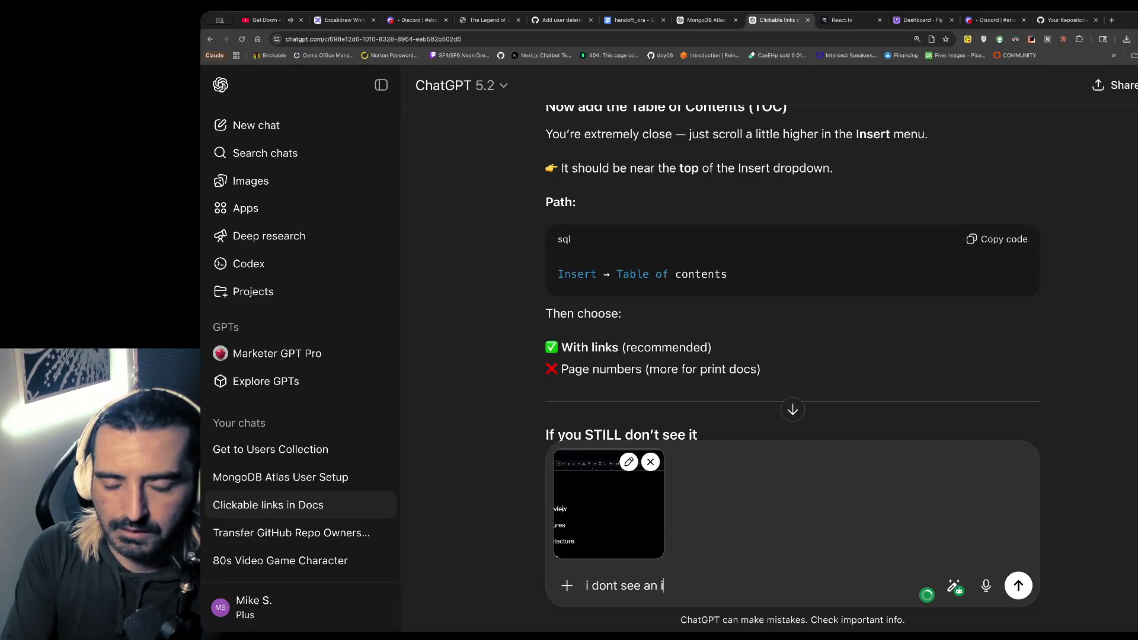
type(" fort ab")
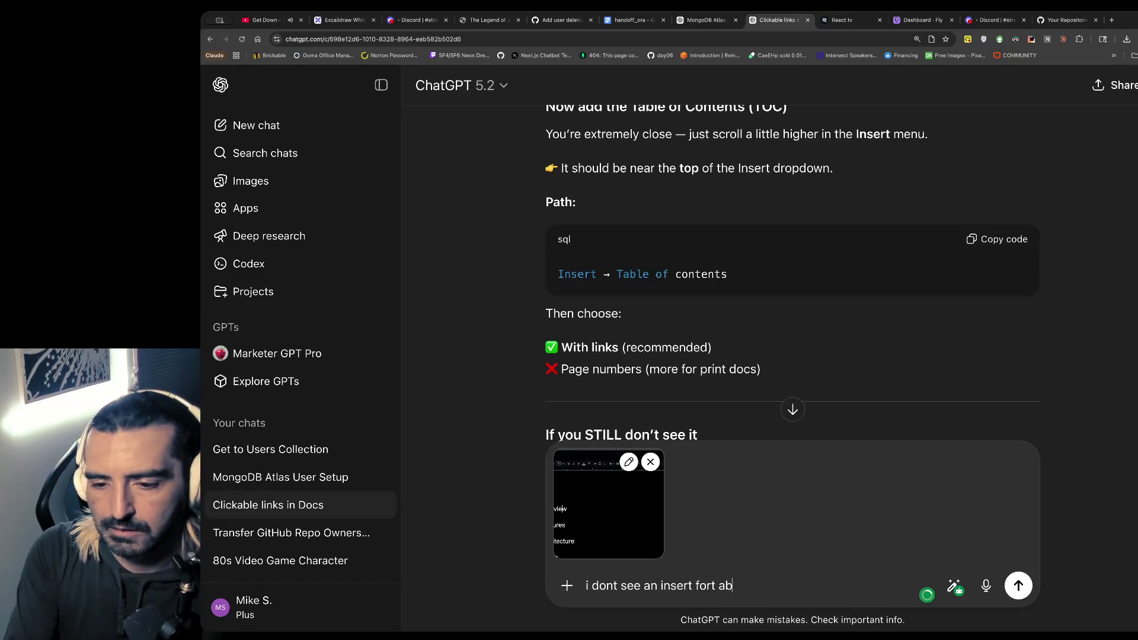
type("le of contents")
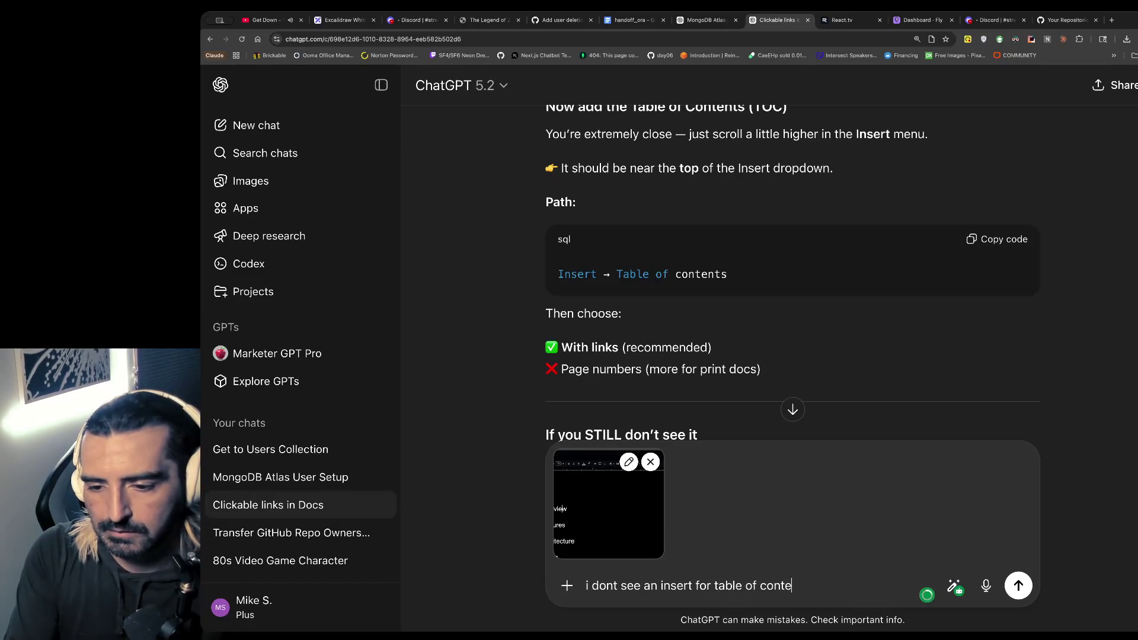
key("Return")
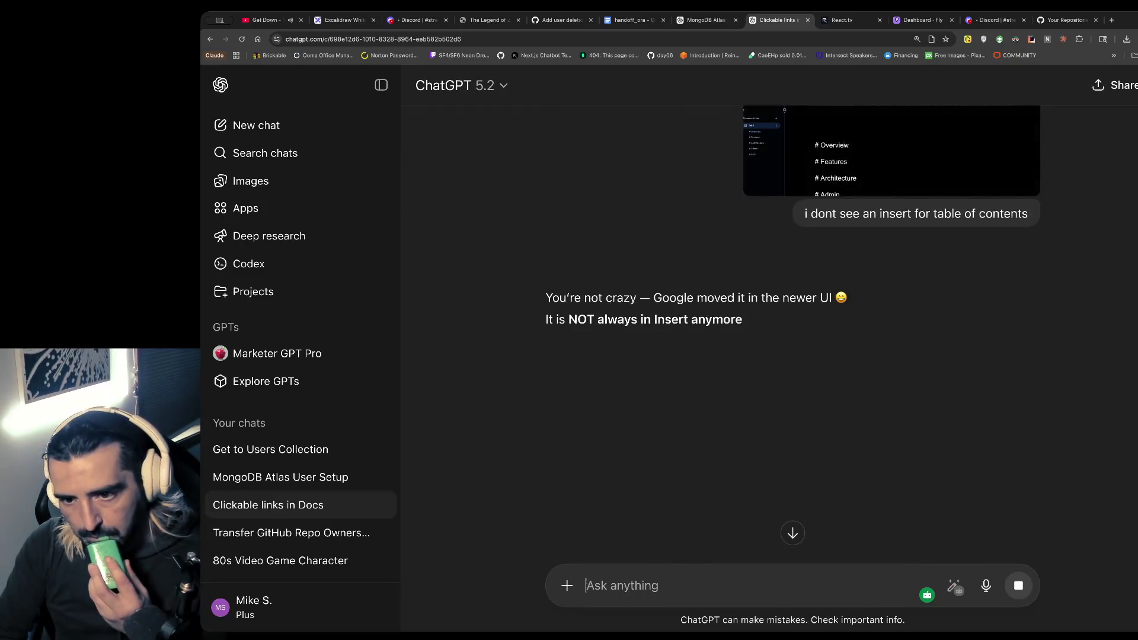
scroll(580, 350, "down", 3)
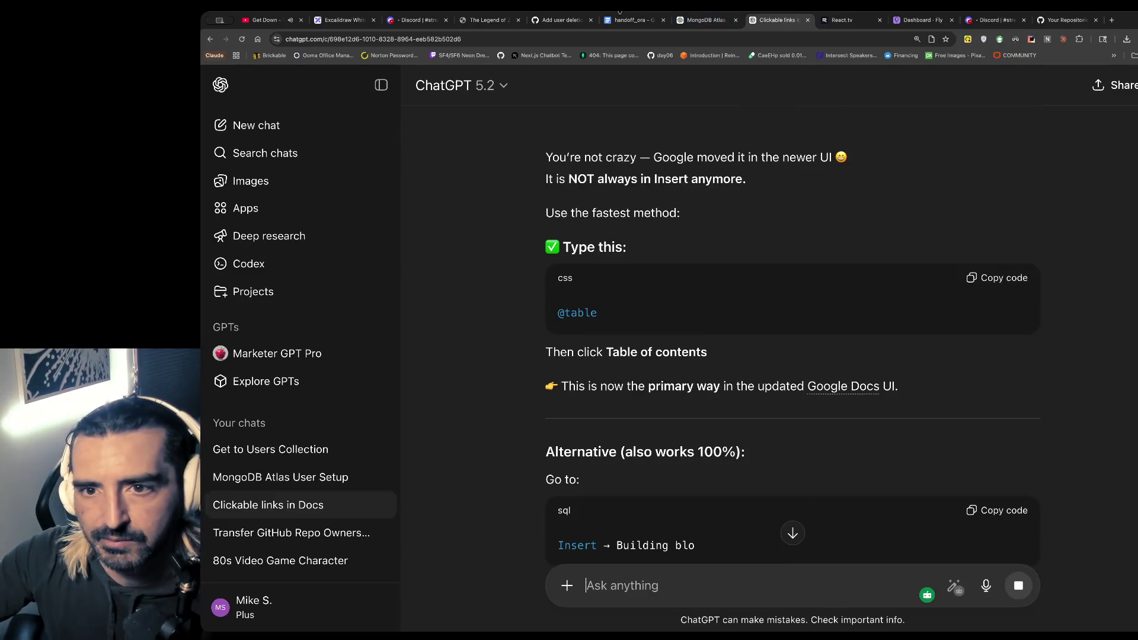
left_click(631, 20)
left_click(587, 248)
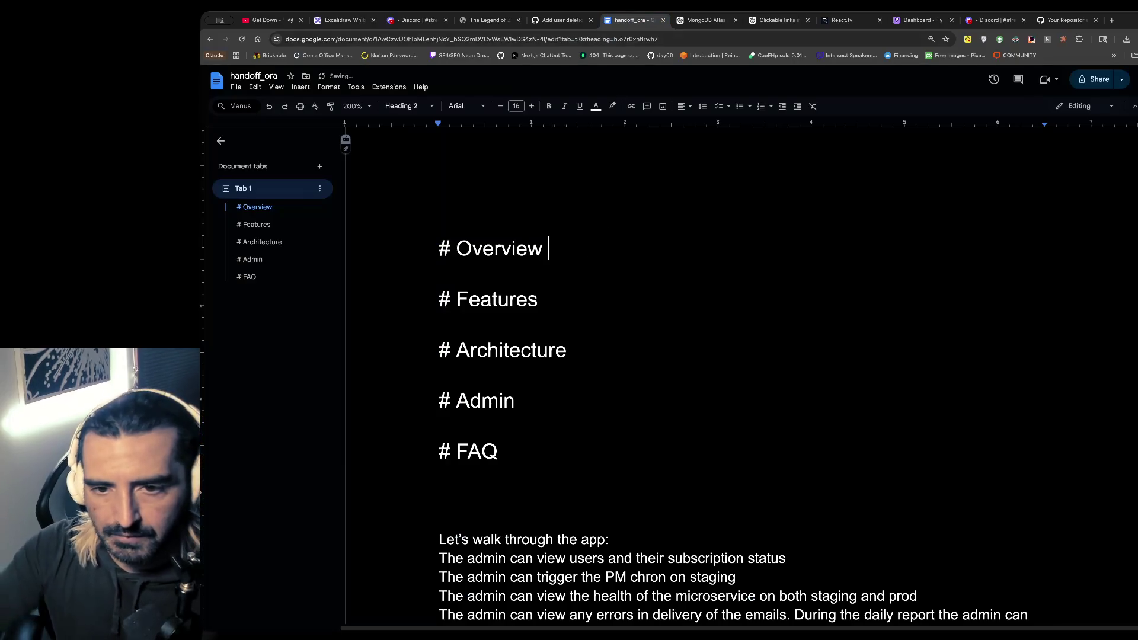
type("@table")
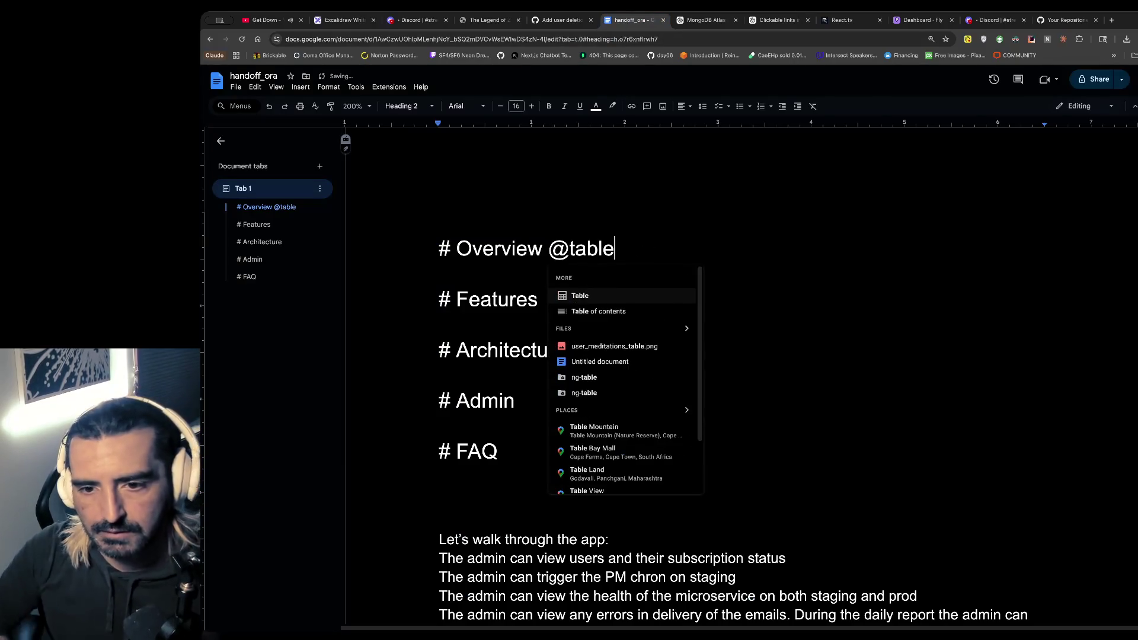
key("Down")
key("Return")
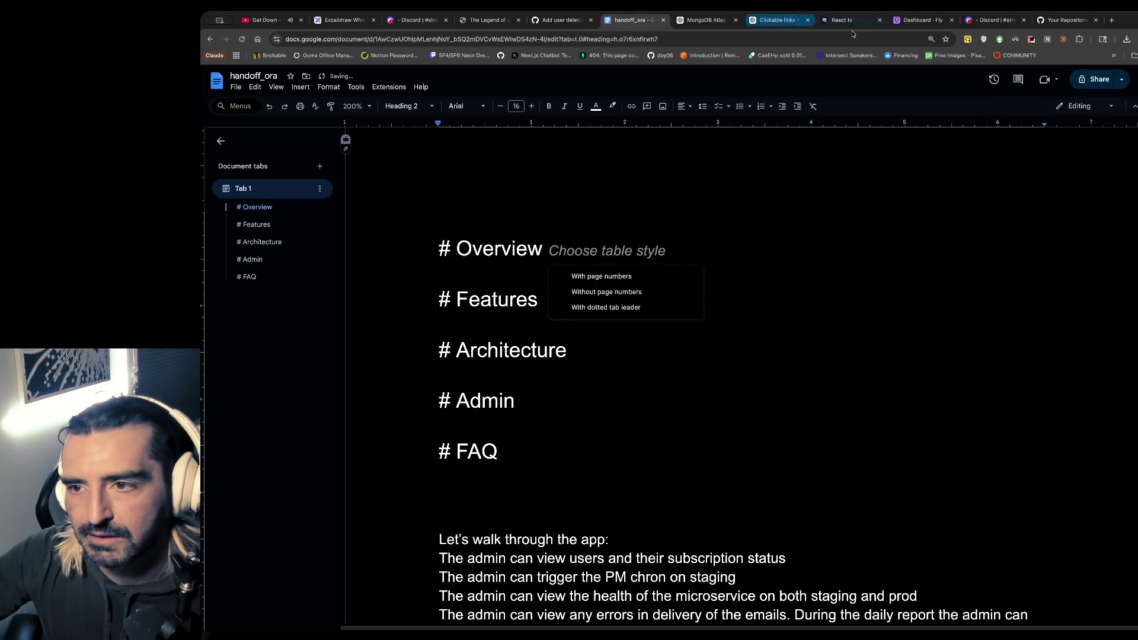
left_click(765, 20)
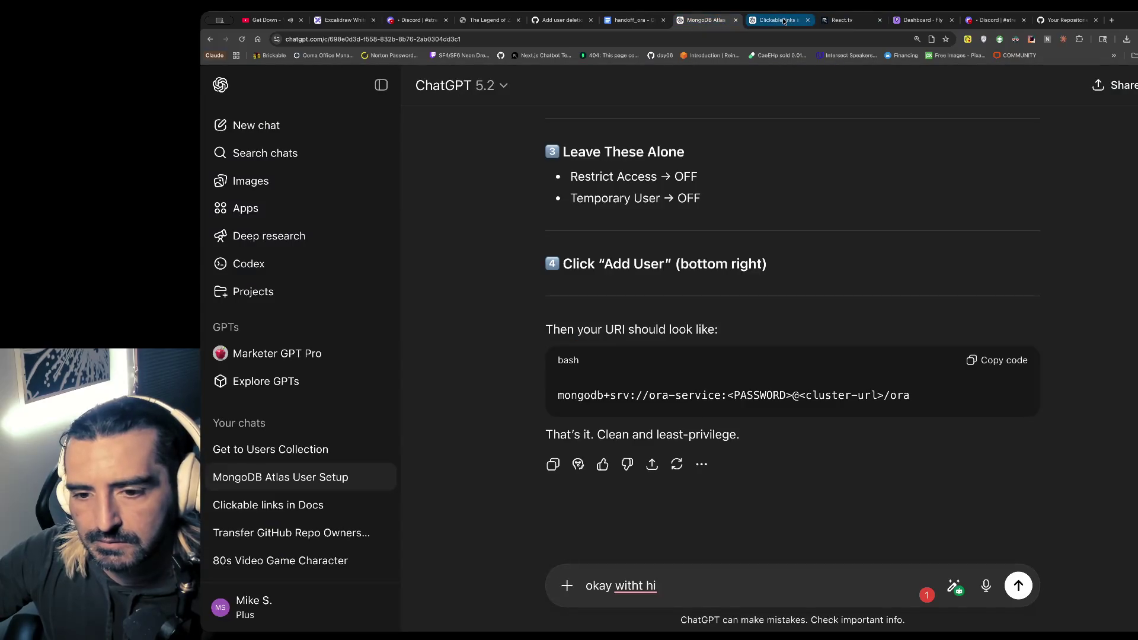
Step: Copy ChatGPT's yaml header block for 'ORA — Production Handoff' and dismiss the doc's table style prompt
scroll(643, 346, "down", 2)
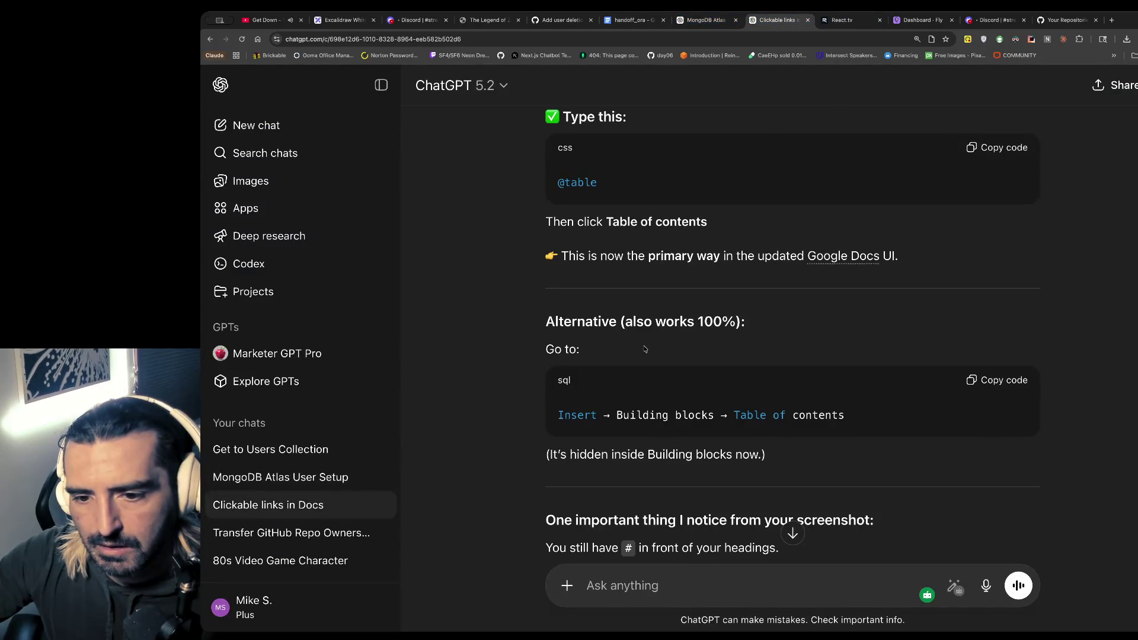
left_click_drag(630, 249, 632, 293)
scroll(640, 308, "down", 3)
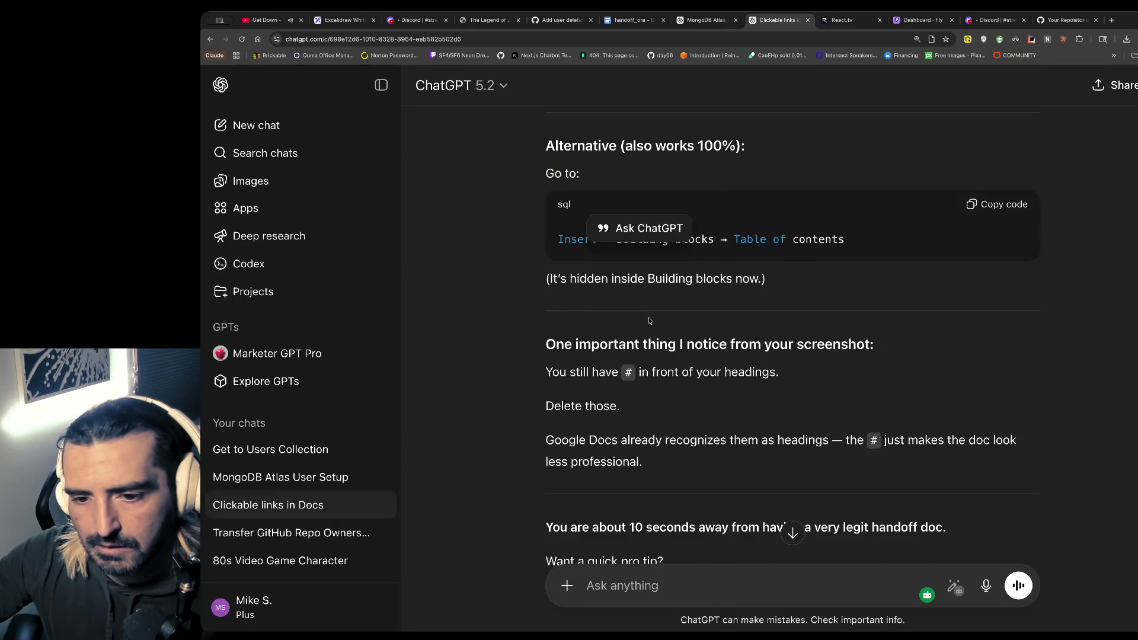
scroll(649, 320, "down", 3)
scroll(635, 315, "up", 1)
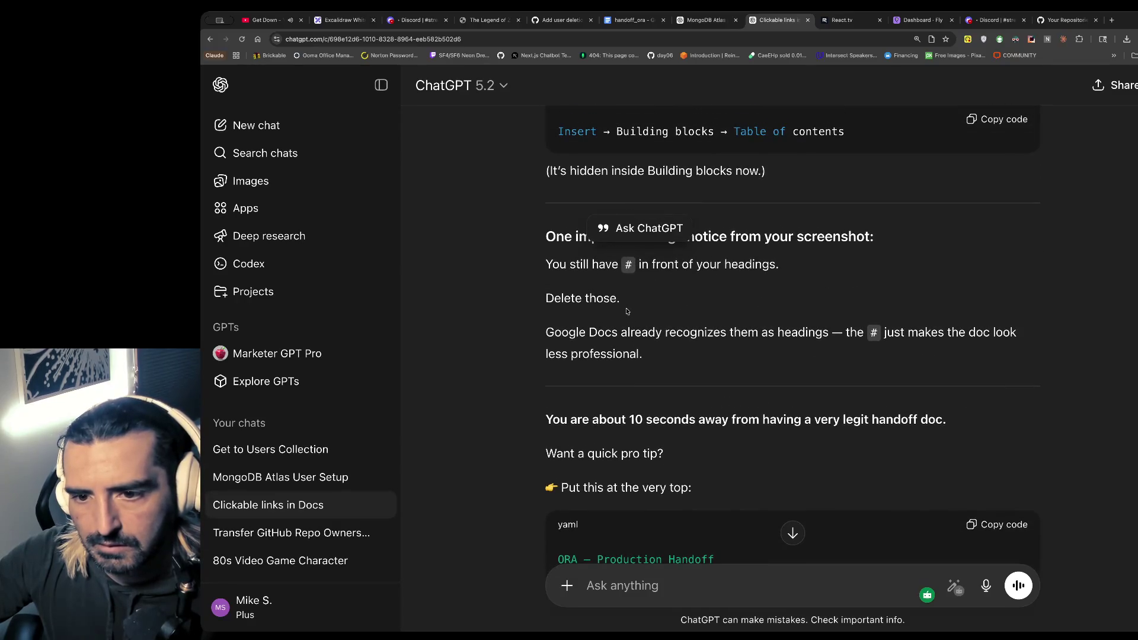
scroll(599, 311, "down", 3)
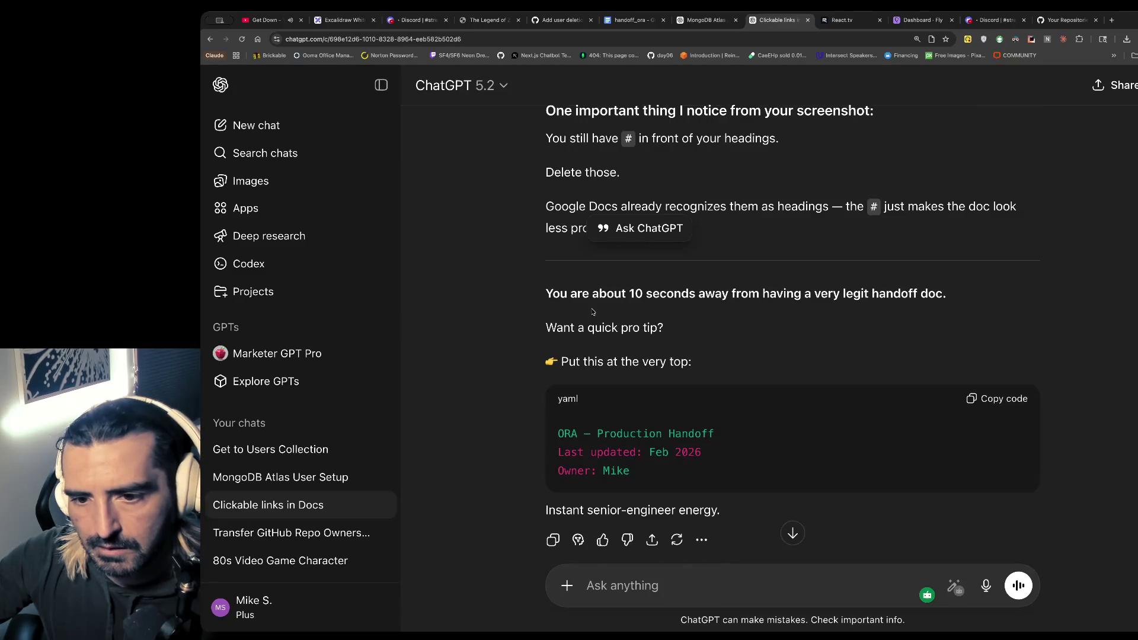
scroll(593, 312, "down", 1)
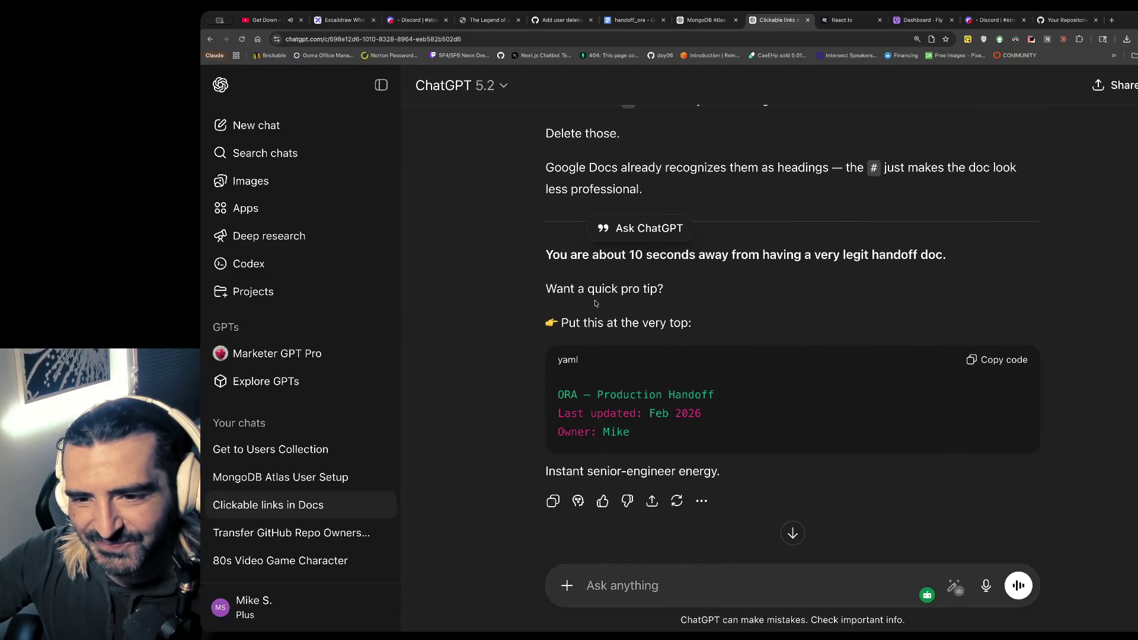
scroll(629, 371, "down", 1)
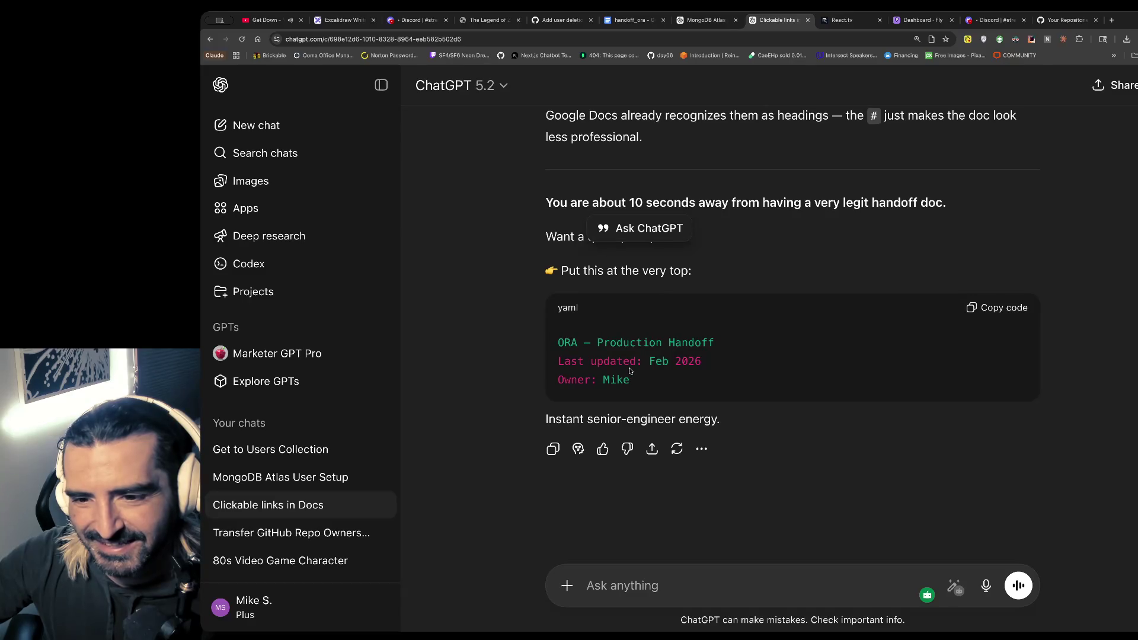
left_click(1001, 317)
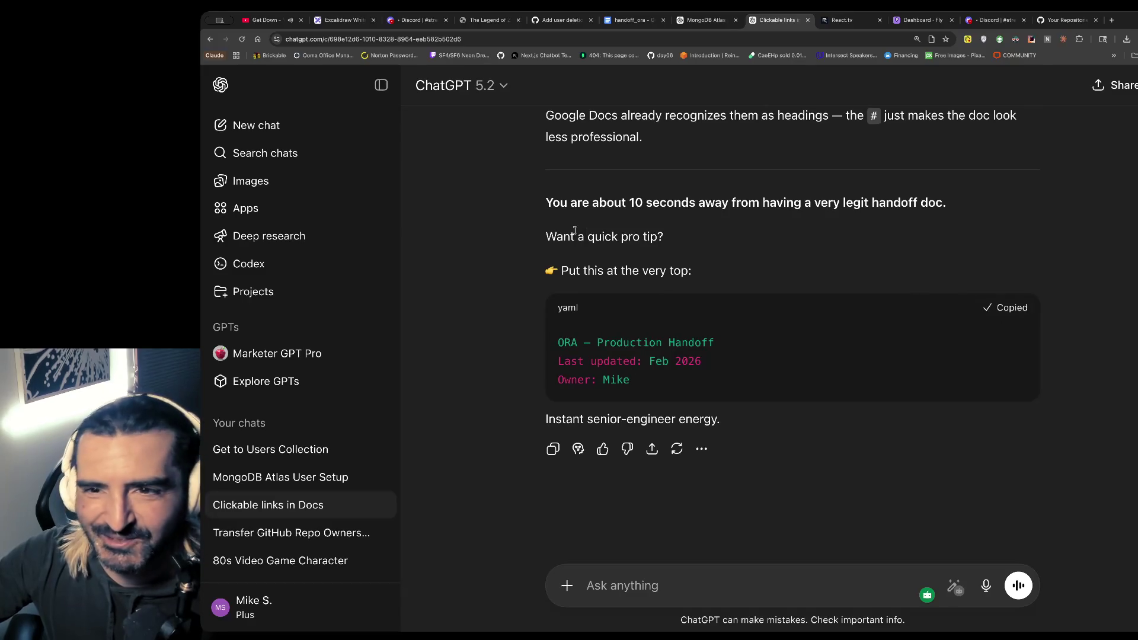
left_click(620, 21)
left_click(438, 227)
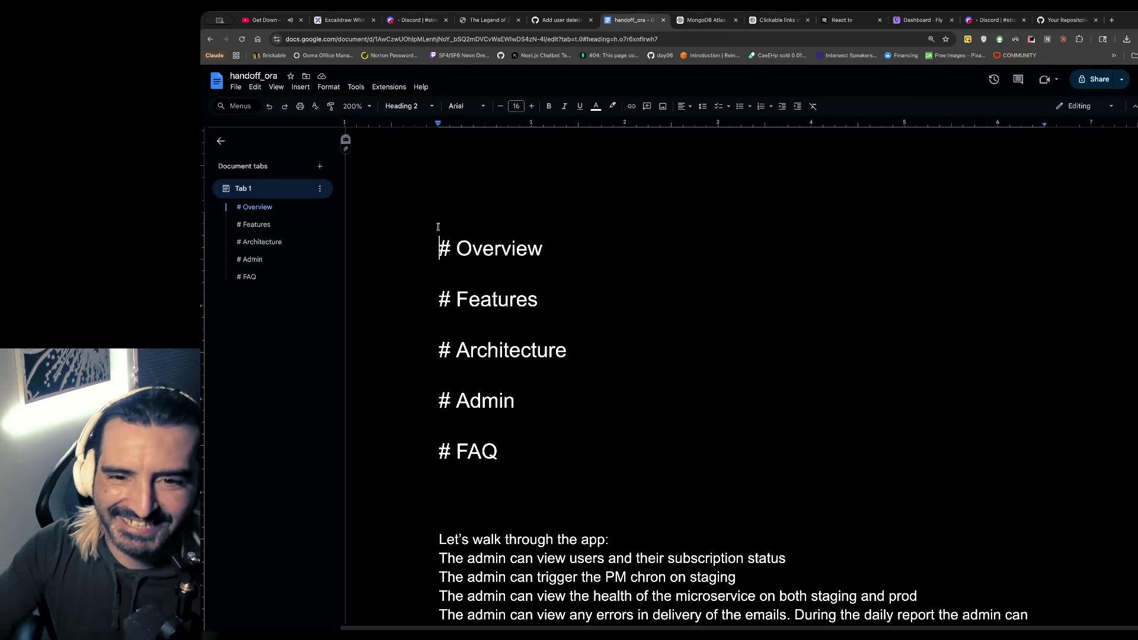
Step: Paste the 'ORA — Production Handoff' header at the top and clear the empty lines above Overview
key("ctrl+v")
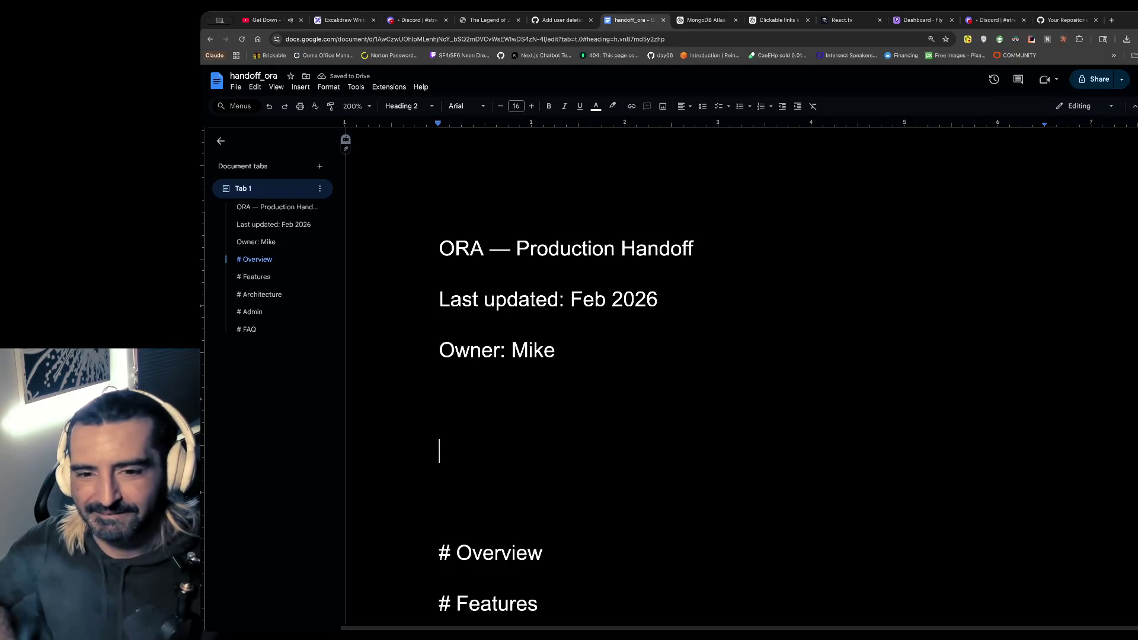
left_click(440, 553)
key("BackSpace")
key("BackSpace")
key("Delete")
Step: Remove the # prefix from the Overview, Features, Architecture, Admin and FAQ headings
key("Down")
key("Right")
key("BackSpace")
key("Down")
key("Right")
key("Right")
key("BackSpace")
key("BackSpace")
key("Down")
key("Up")
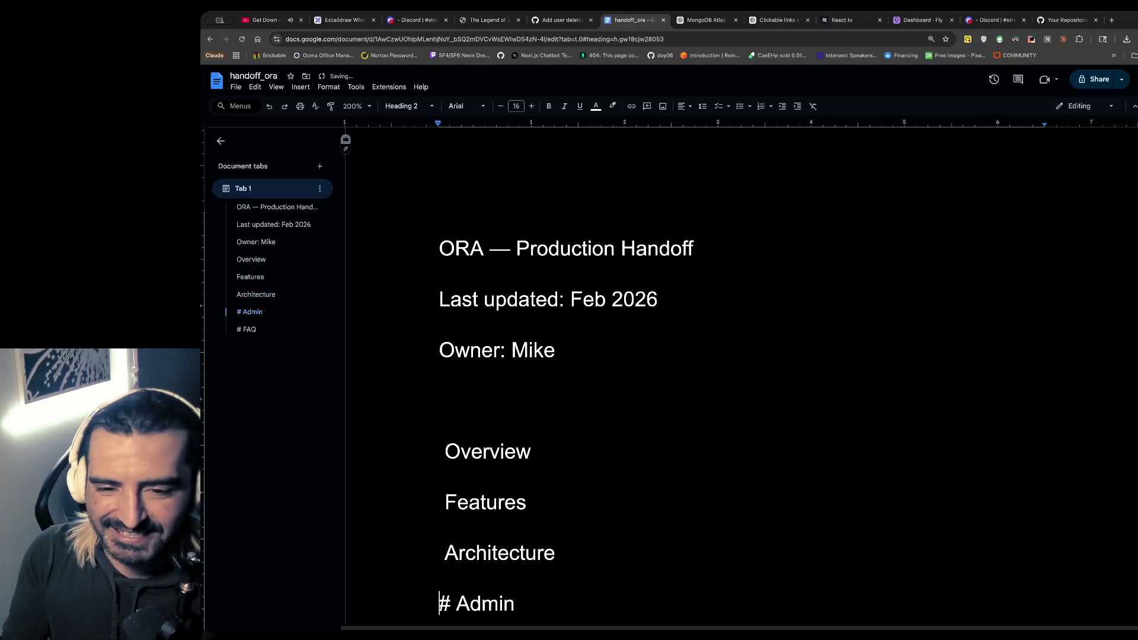
key("Down")
key("Right")
key("Delete")
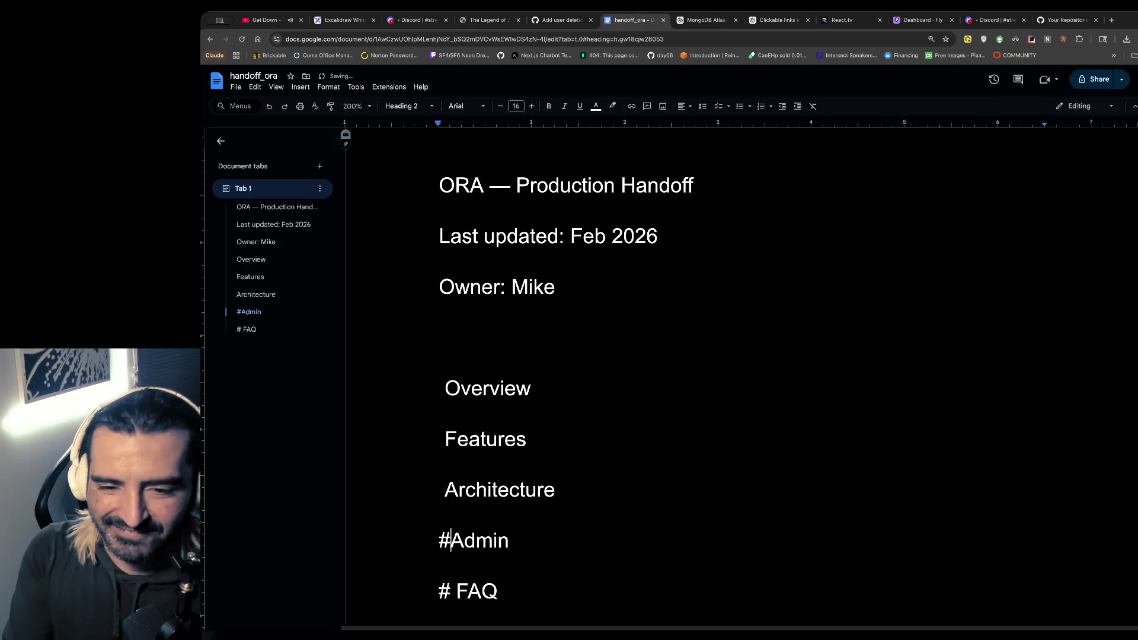
key("BackSpace")
key("Down")
key("Down")
key("Up")
key("Right")
key("Right")
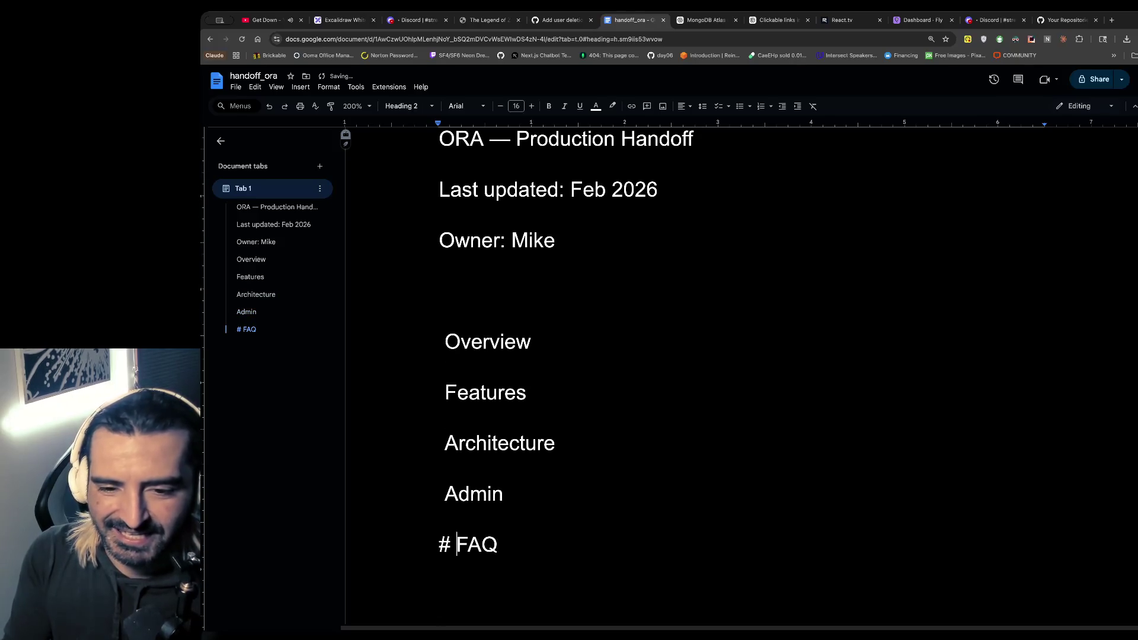
key("BackSpace")
key("BackSpace")
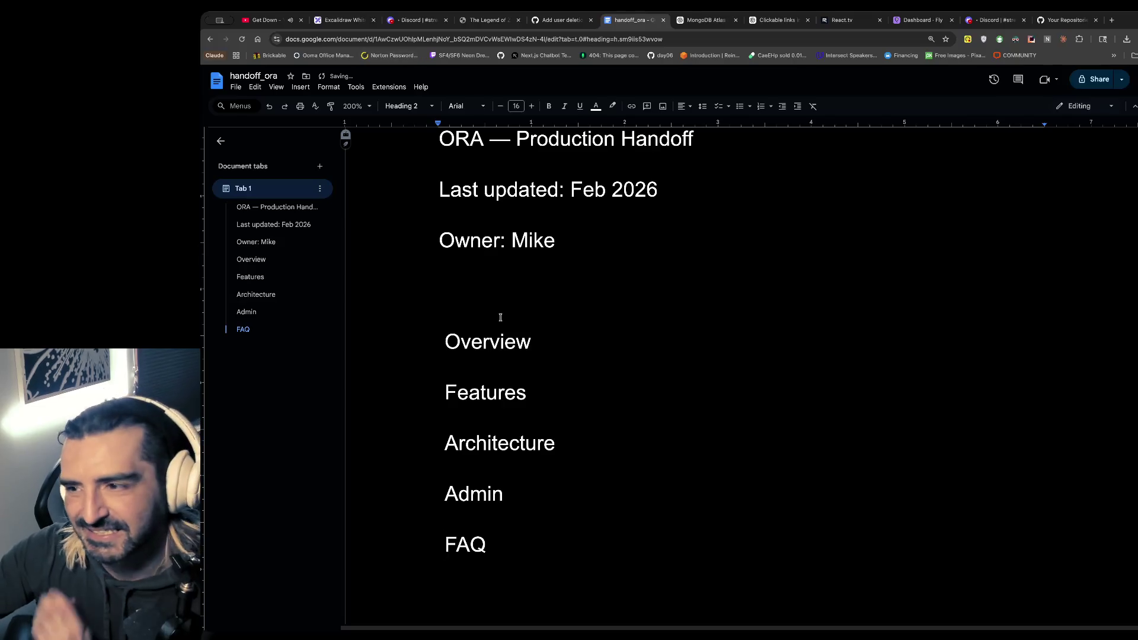
scroll(501, 318, "up", 2)
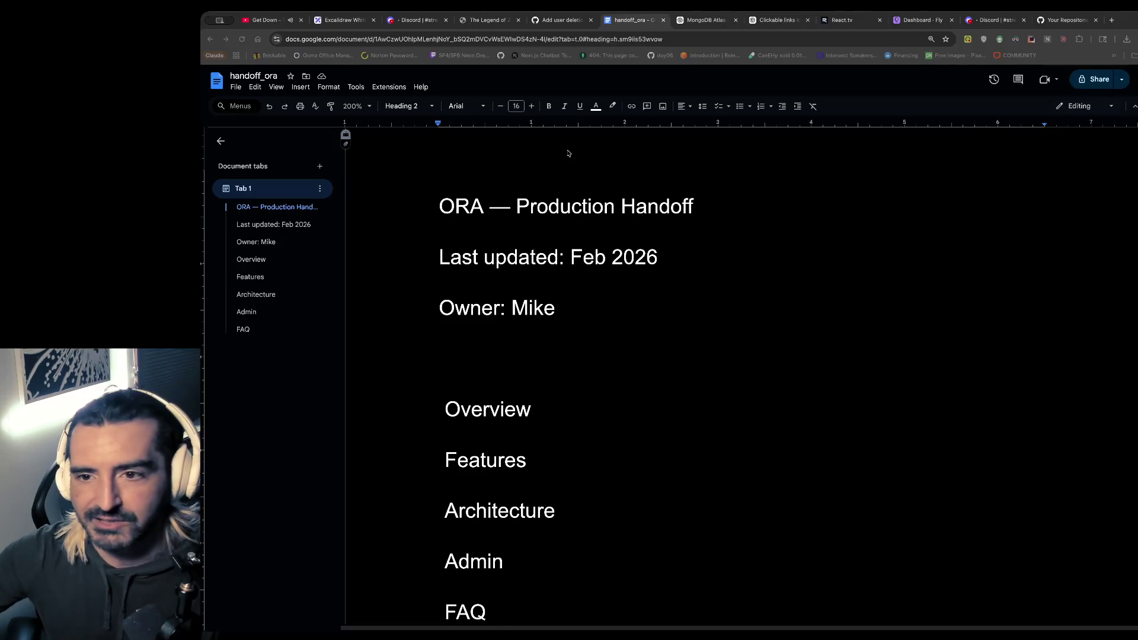
left_click(759, 90)
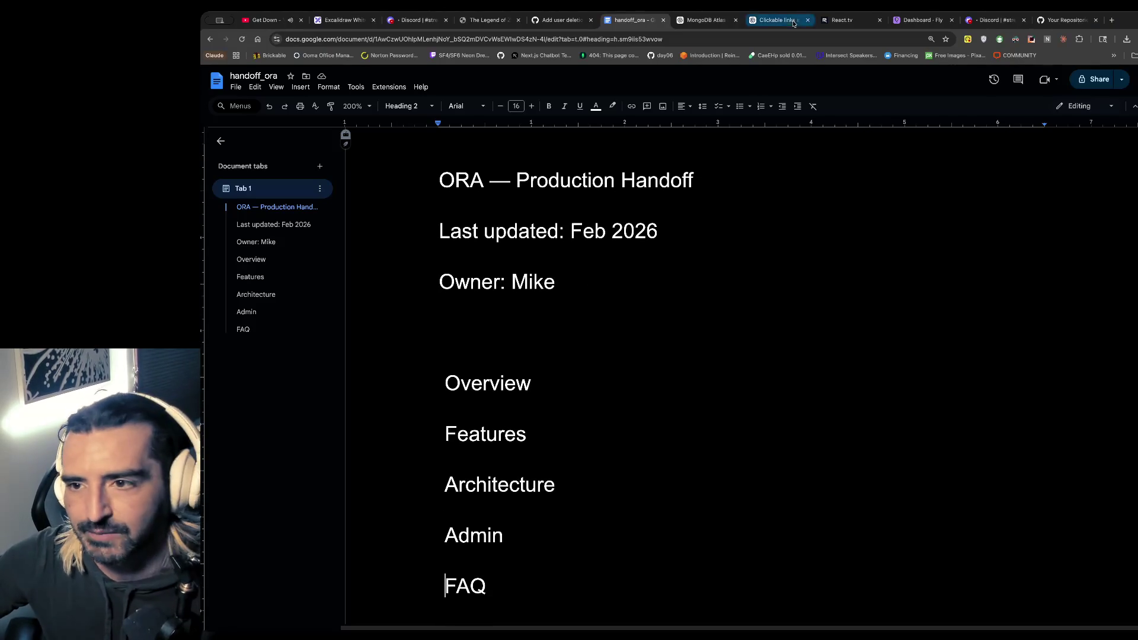
left_click(746, 23)
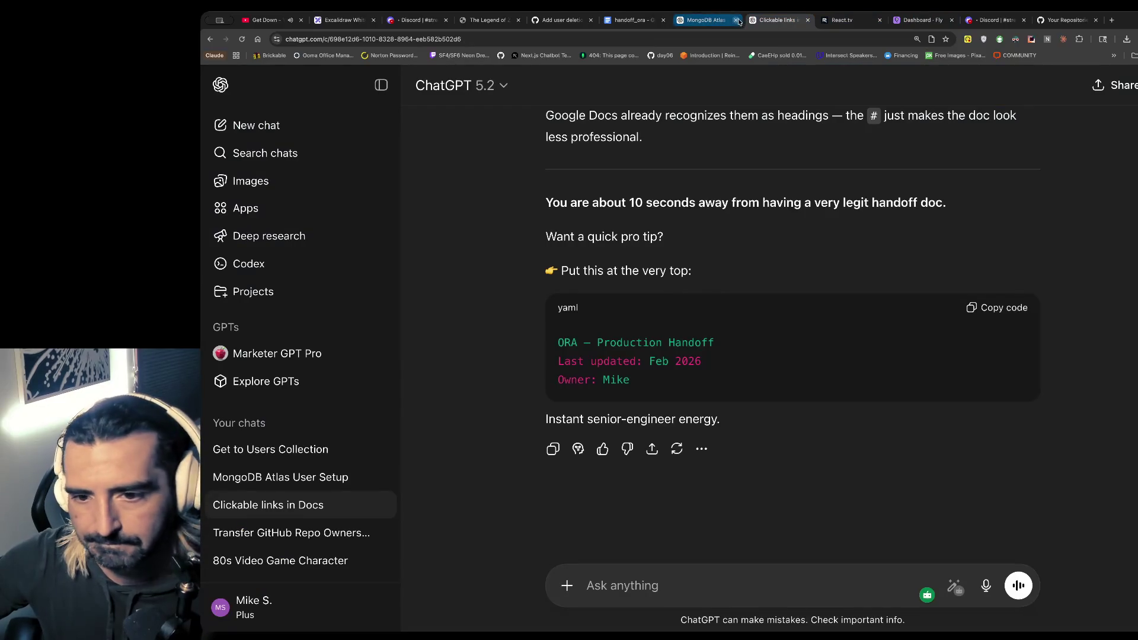
scroll(695, 166, "up", 5)
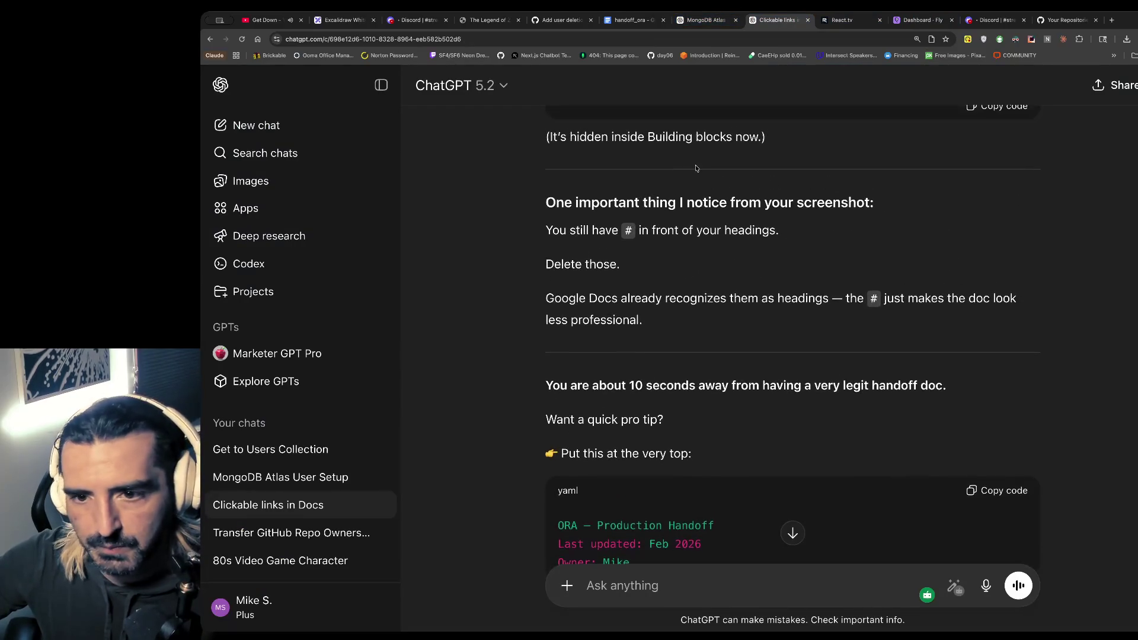
scroll(697, 168, "up", 5)
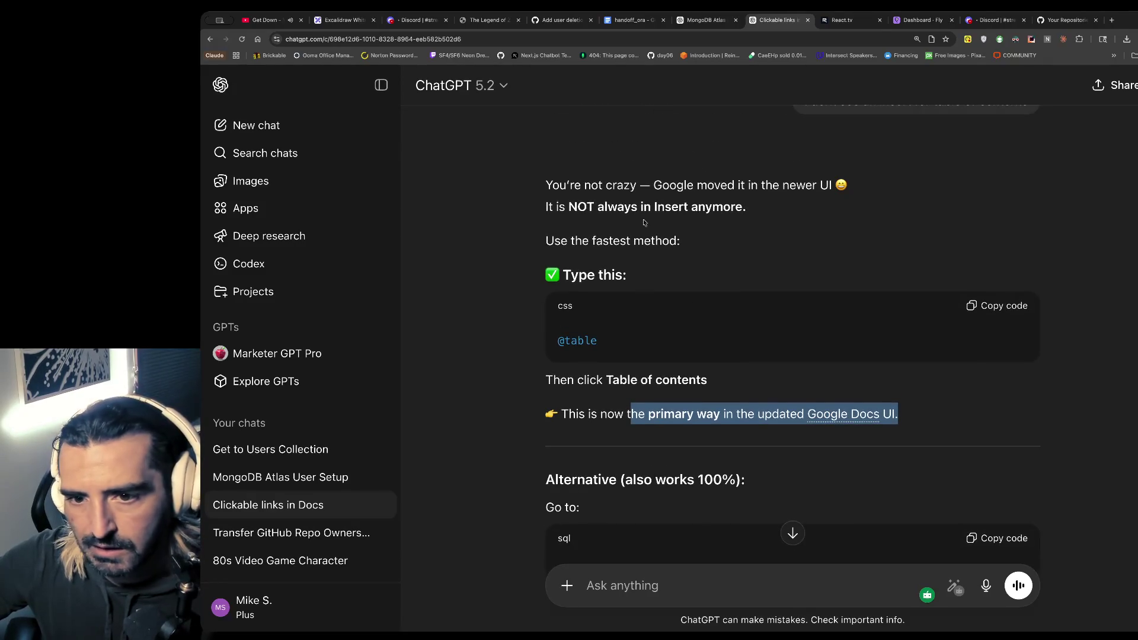
scroll(596, 271, "down", 3)
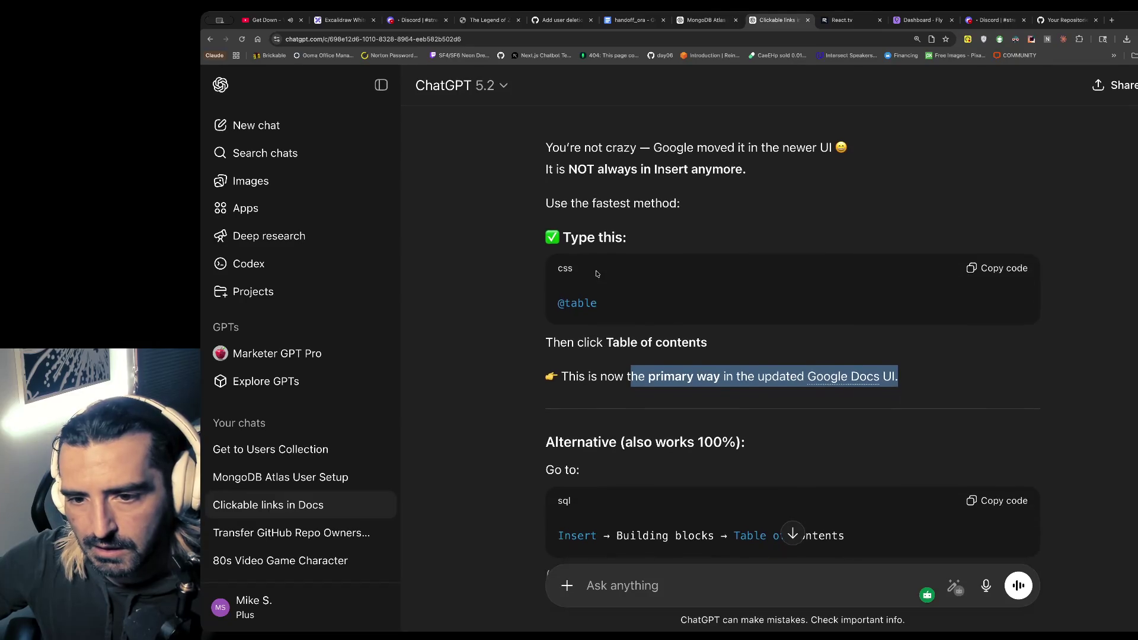
key("ctrl+shift+Tab")
key("ctrl+shift+Tab")
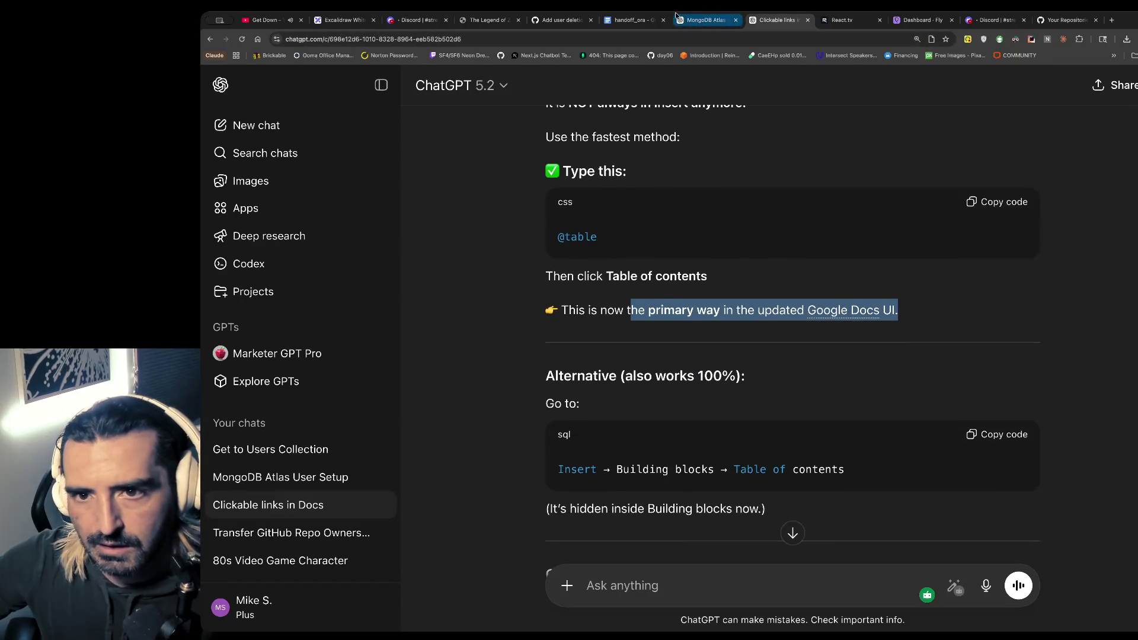
left_click(566, 313)
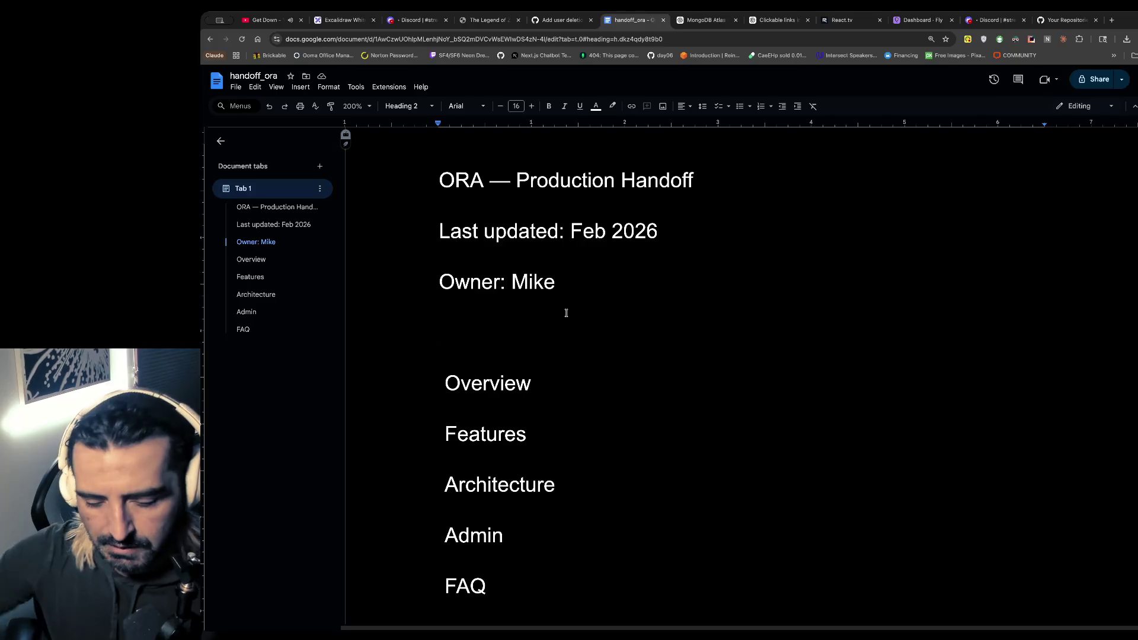
type("@table")
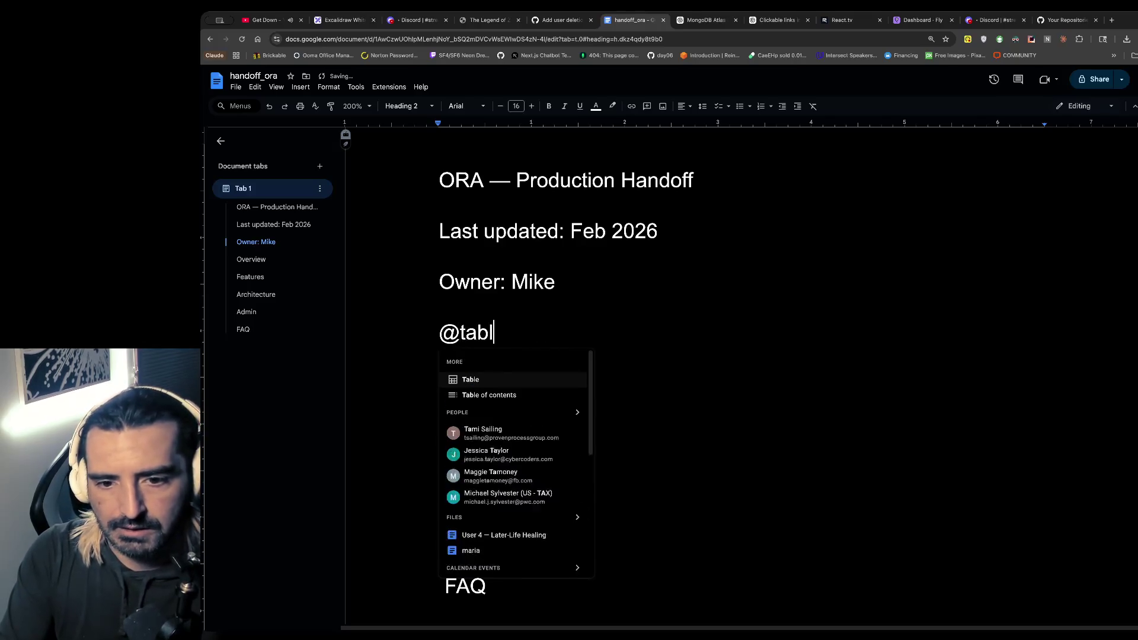
key("Return")
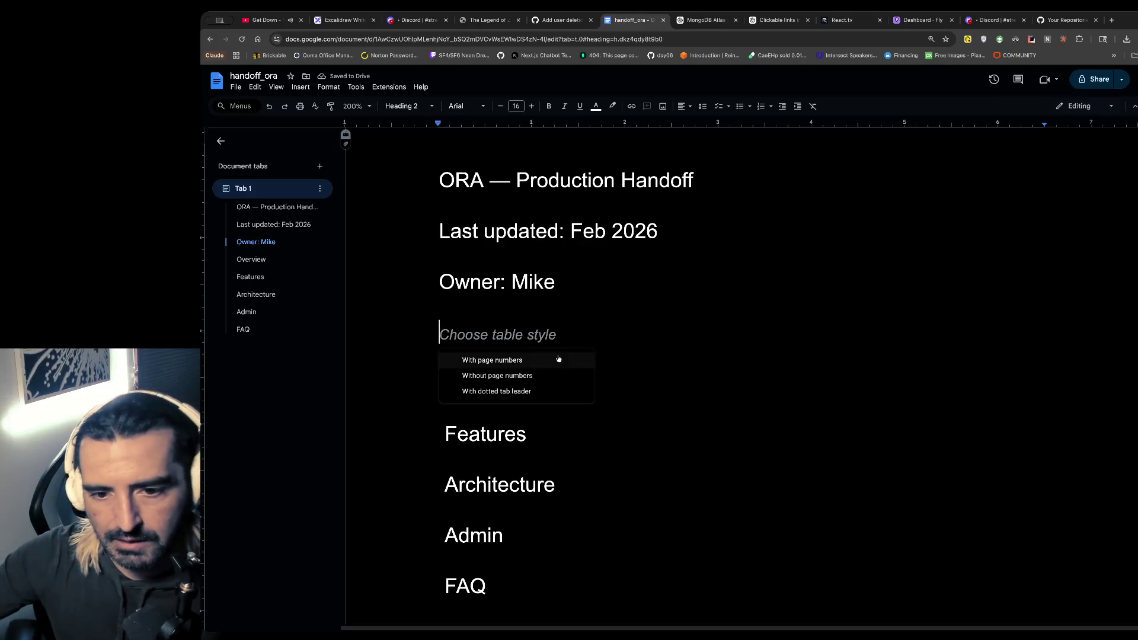
left_click(513, 366)
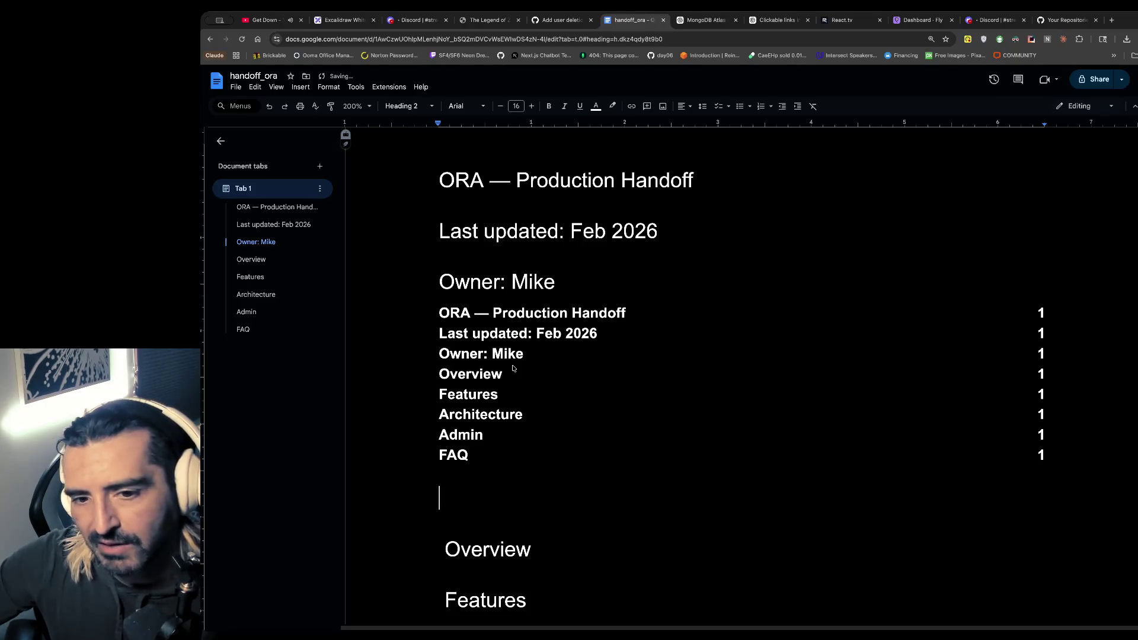
left_click(514, 368)
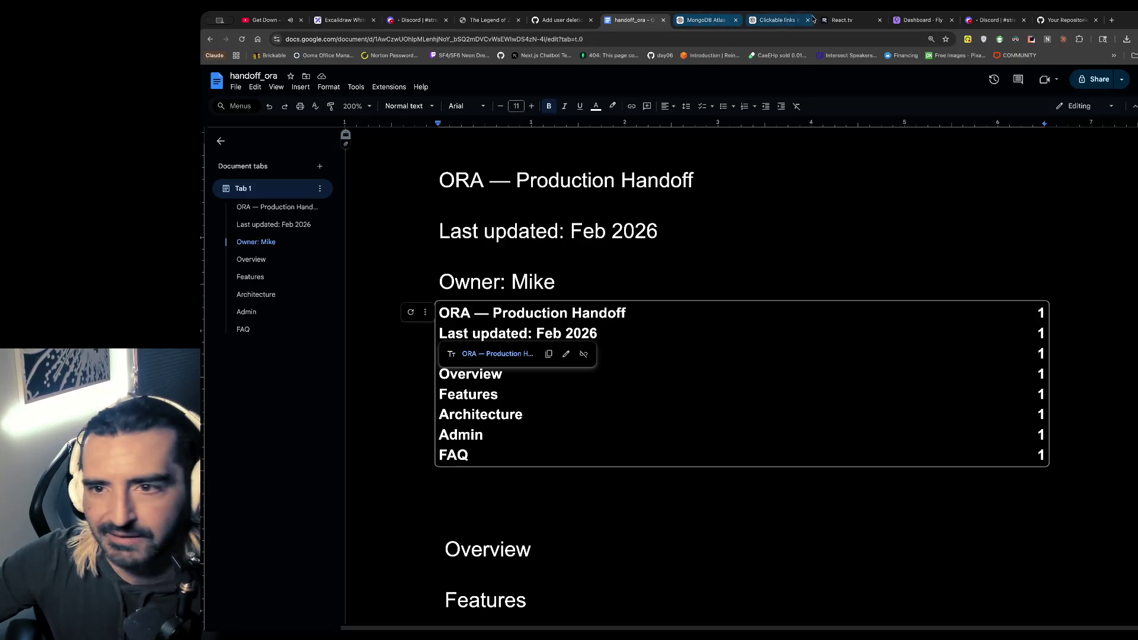
left_click(768, 21)
Step: Read ChatGPT's reply on the # marks and metadata block down to its closing line
scroll(631, 241, "down", 5)
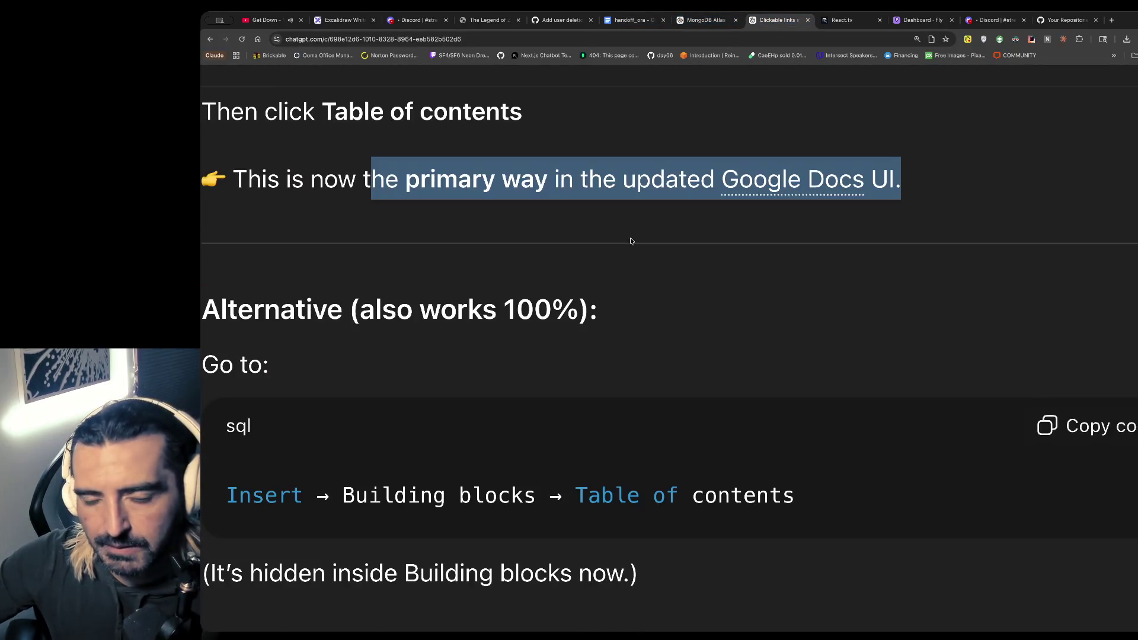
scroll(631, 241, "up", 1)
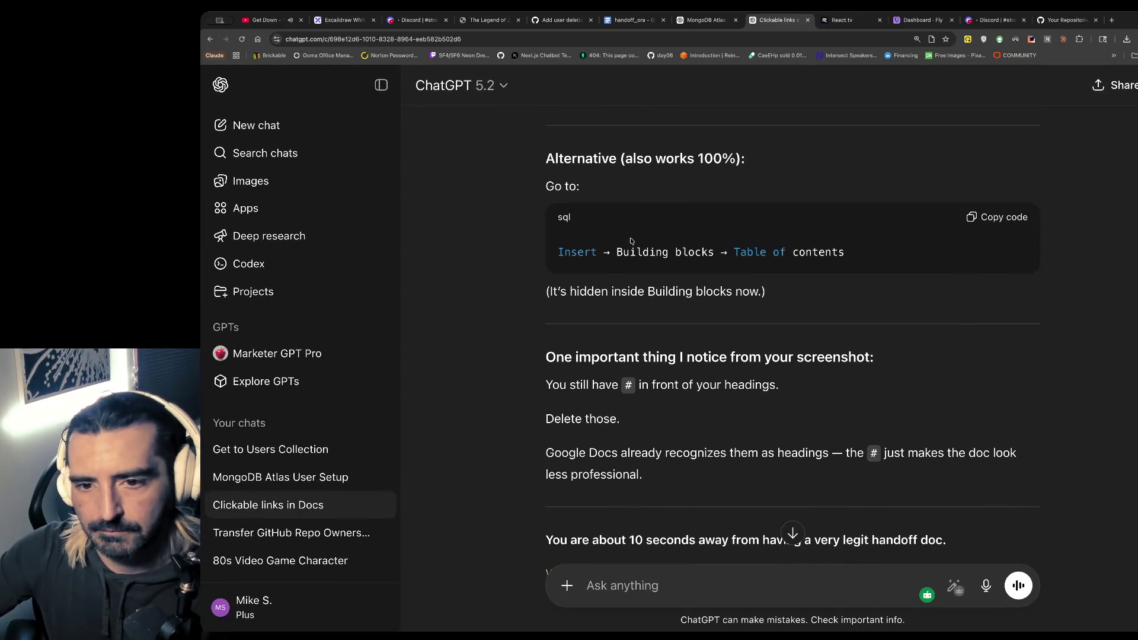
scroll(632, 240, "down", 1)
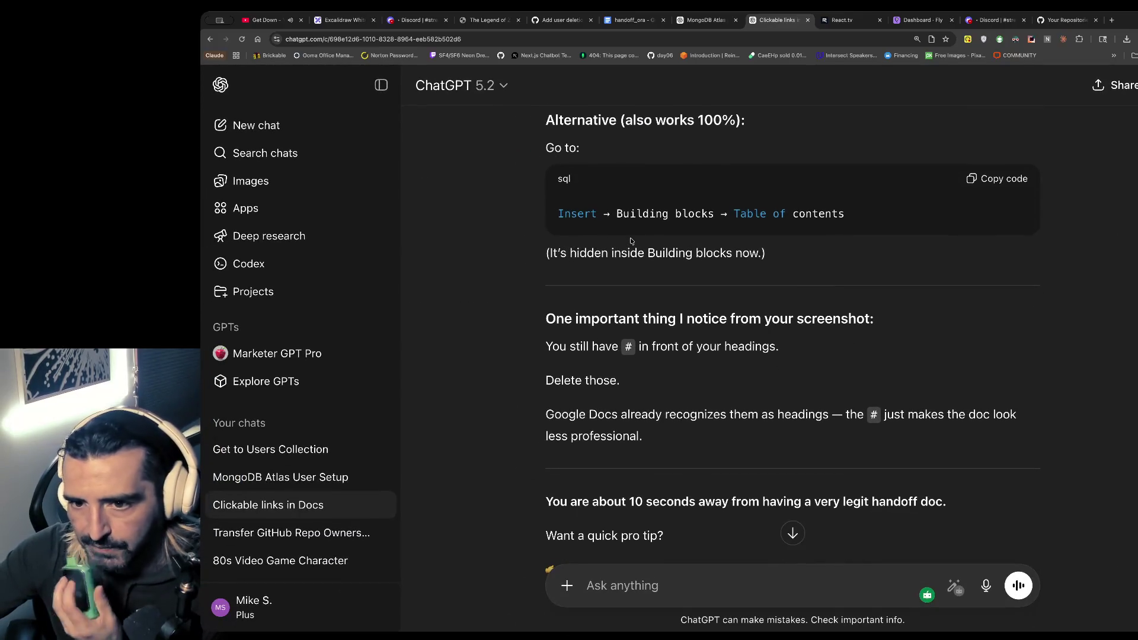
scroll(631, 240, "down", 2)
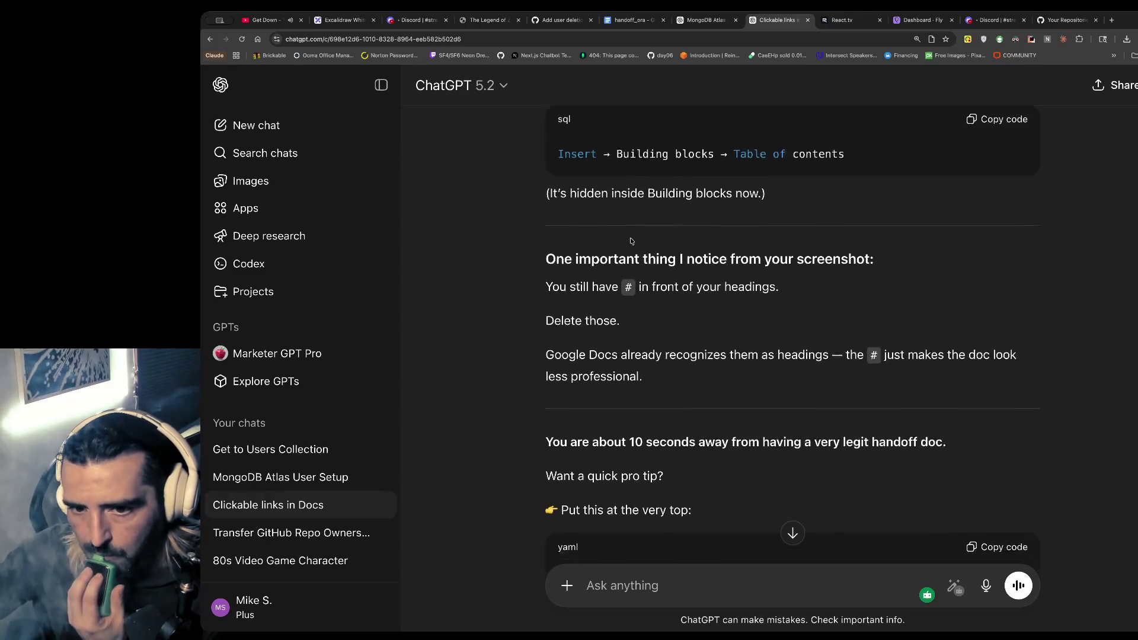
scroll(630, 239, "down", 6)
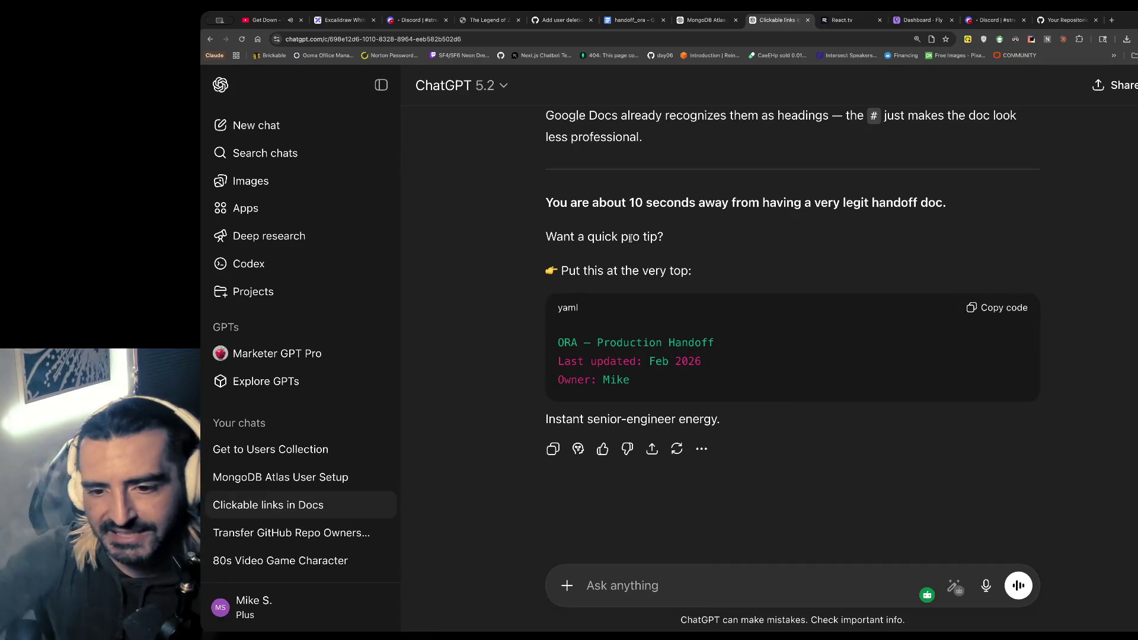
triple_click(604, 418)
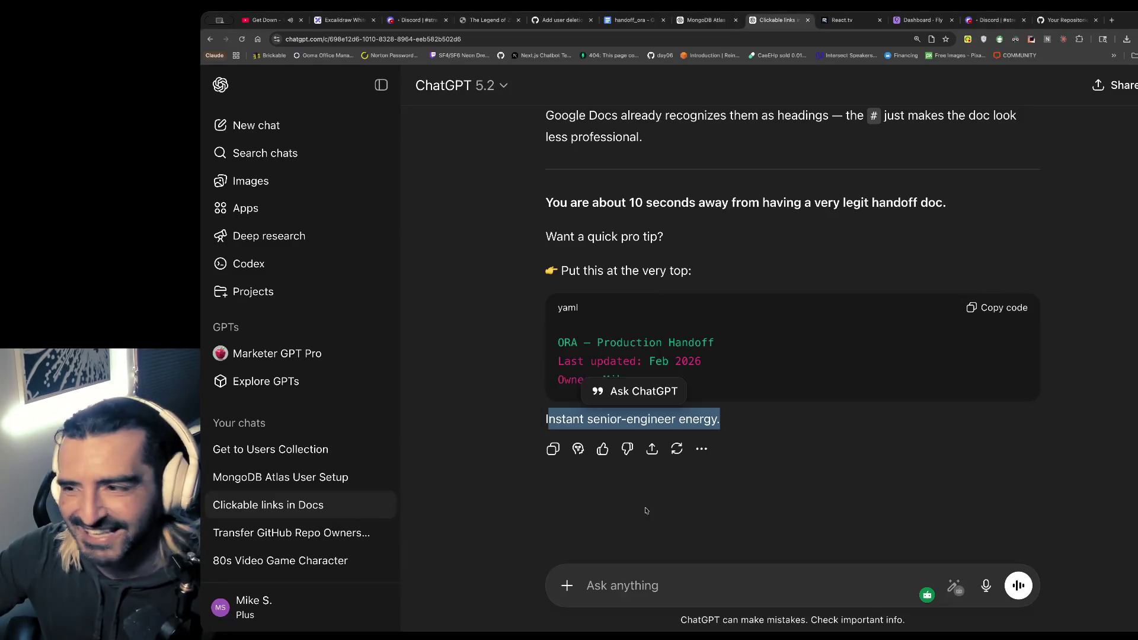
left_click(625, 577)
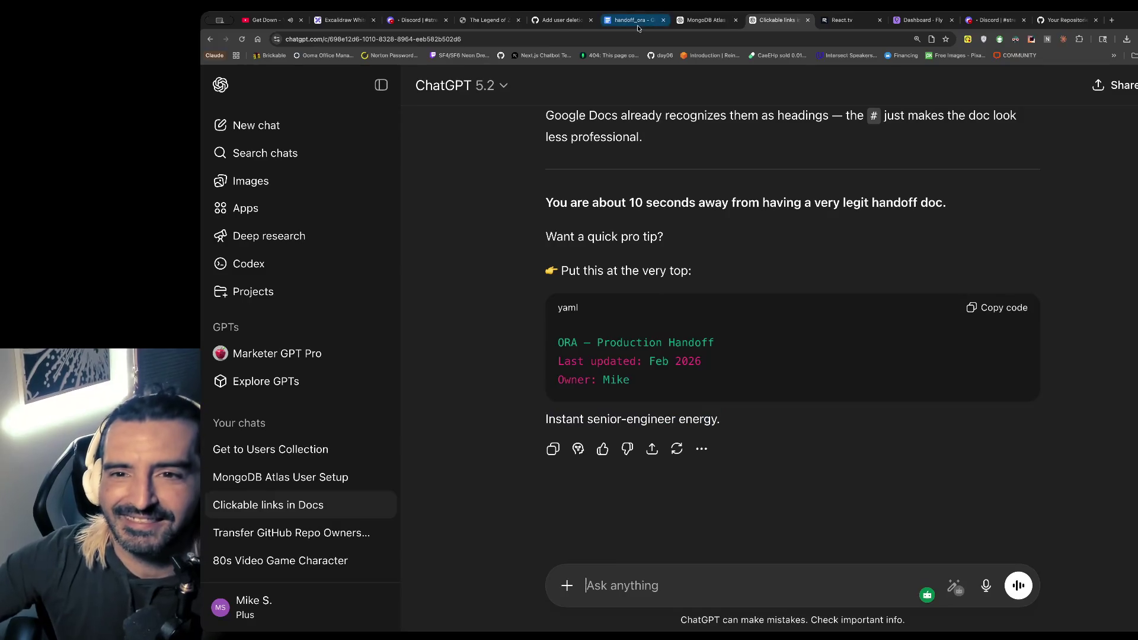
left_click(632, 20)
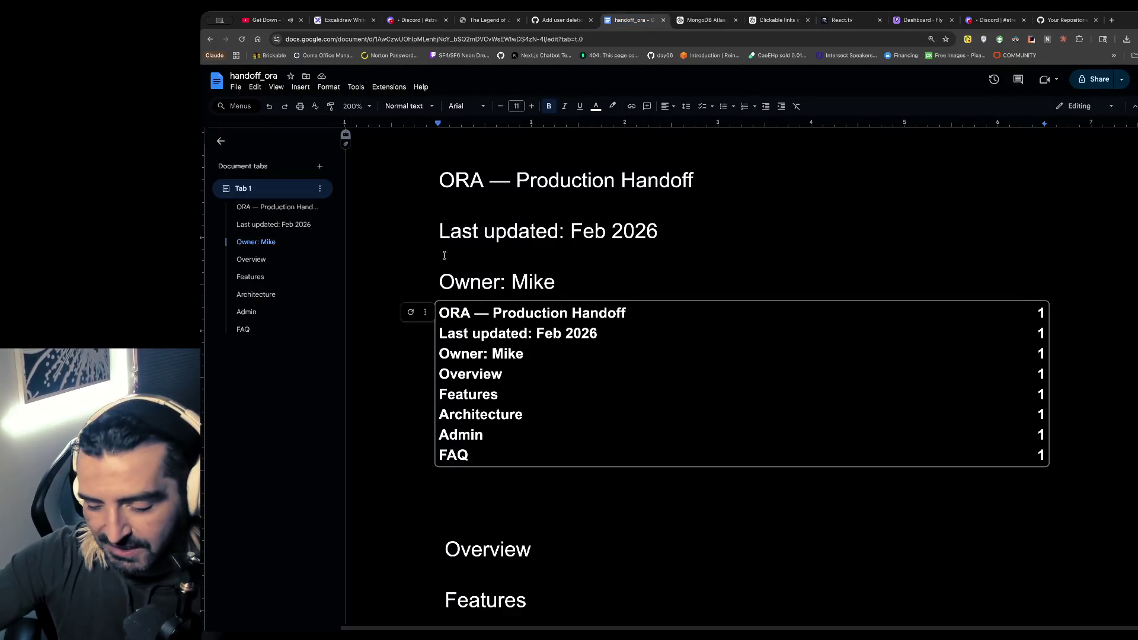
Step: Screenshot the handoff doc's header lines and table of contents
scroll(444, 256, "down", 5)
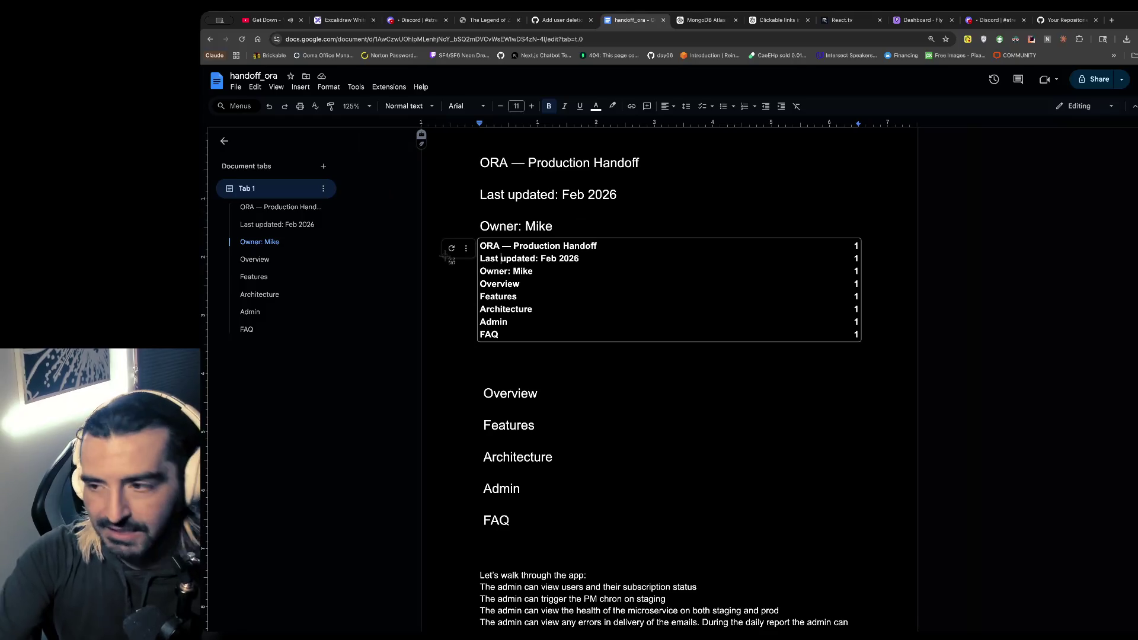
key("super+shift+4")
key("Escape")
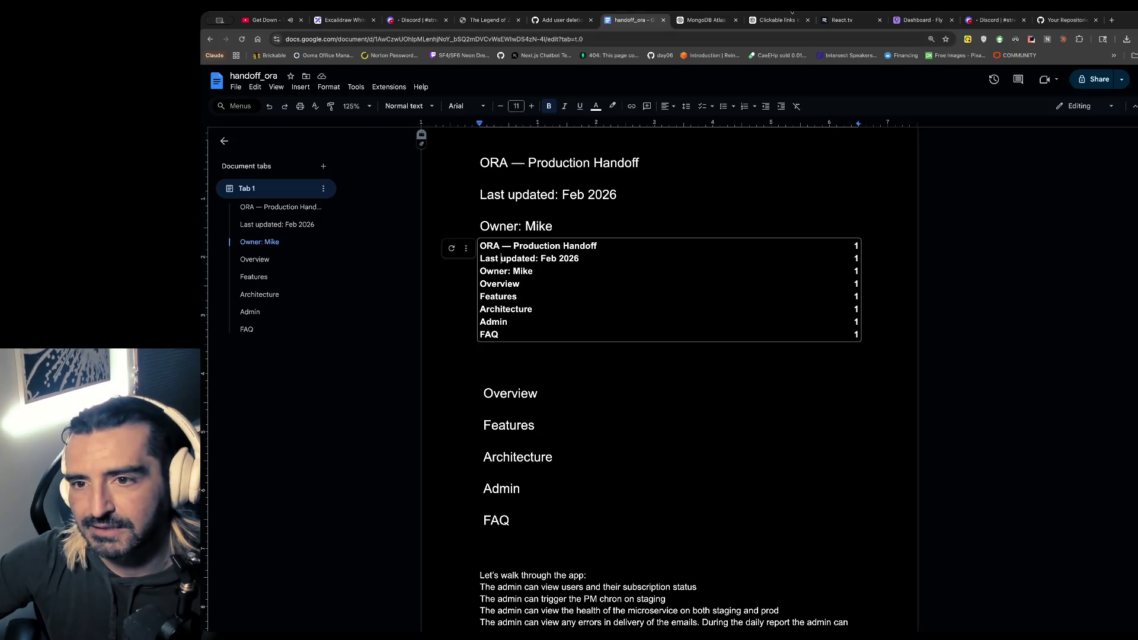
left_click(777, 20)
Step: Send the doc screenshot asking 'I am a little confused on what needs to be done from here'
left_click_drag(1067, 593, 918, 319)
type("I am a little confused on ho")
key("BackSpace")
key("BackSpace")
type("what n")
key("BackSpace")
type("needs to be done f")
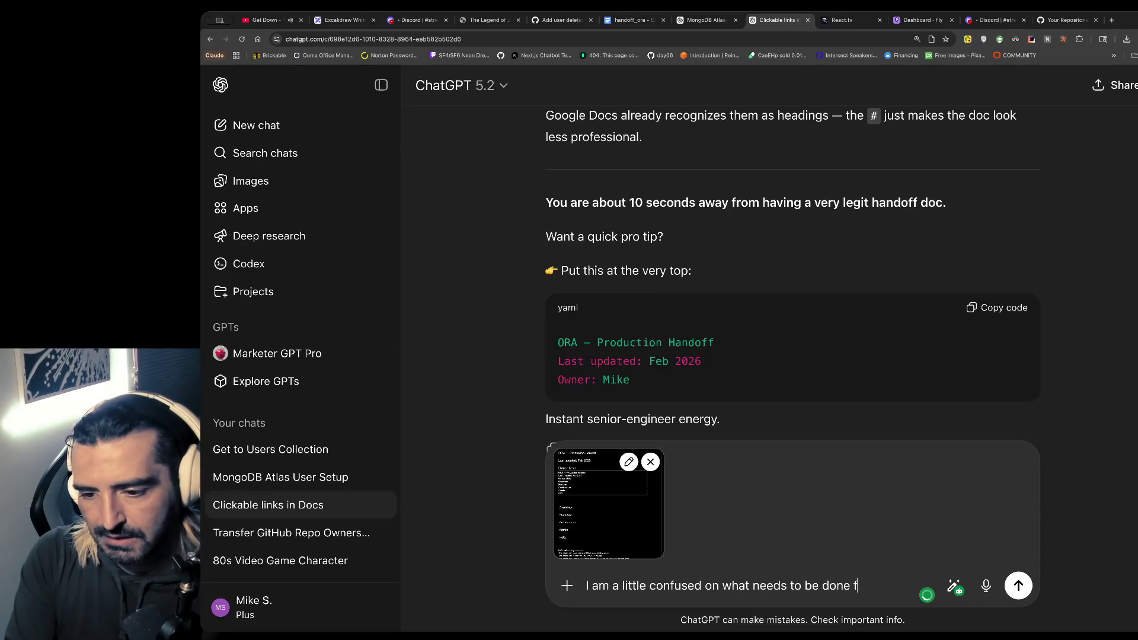
type("rom here")
key("Return")
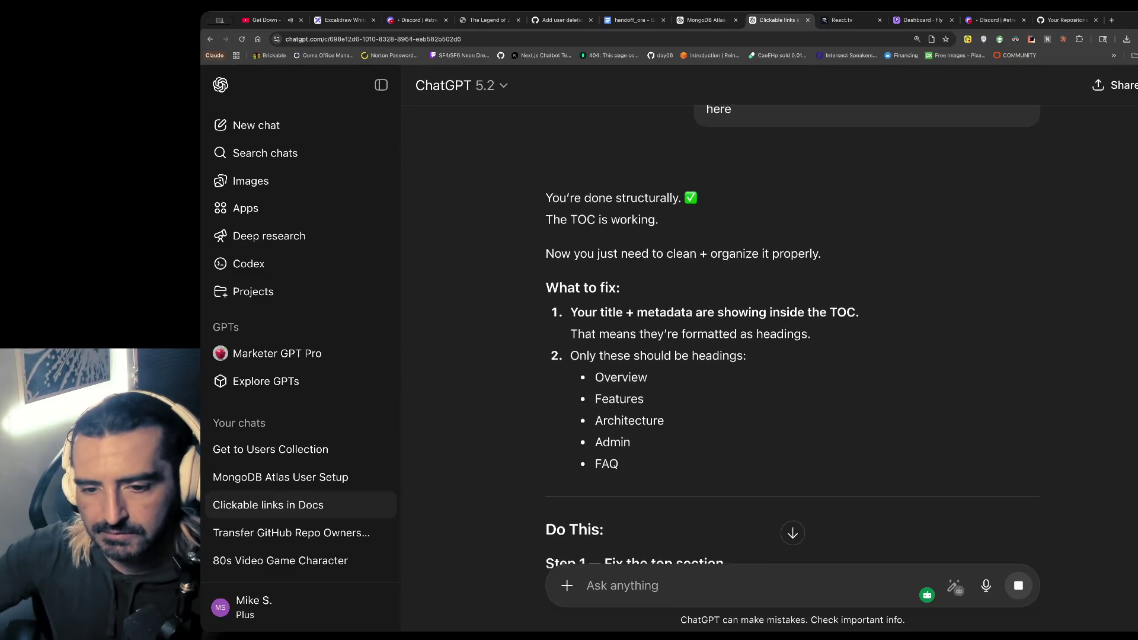
scroll(856, 309, "down", 5)
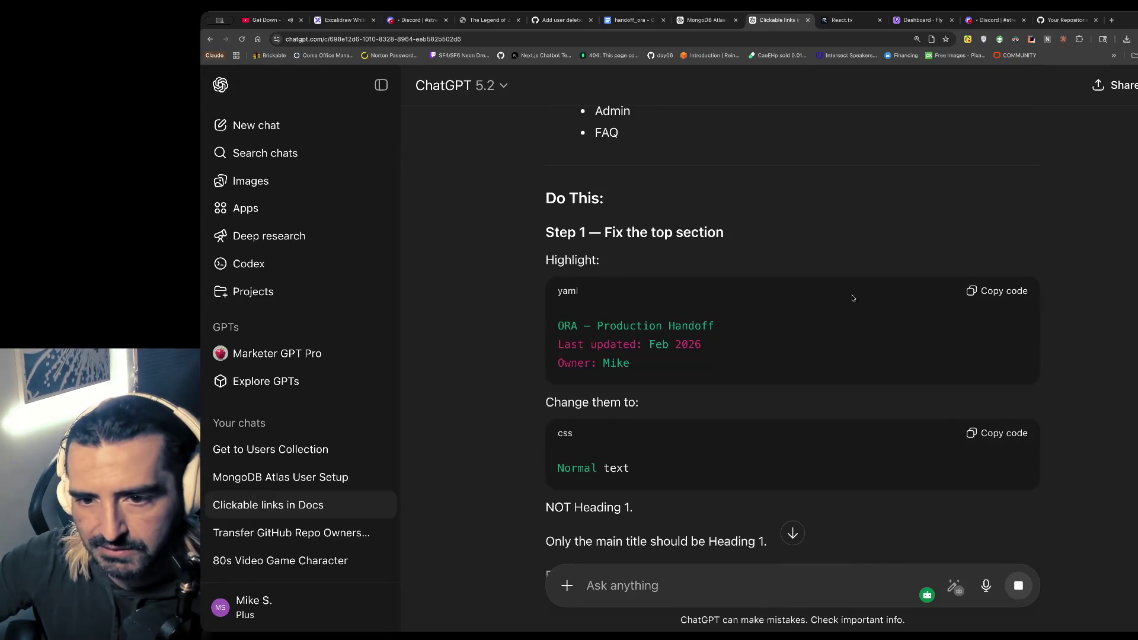
scroll(680, 363, "down", 1)
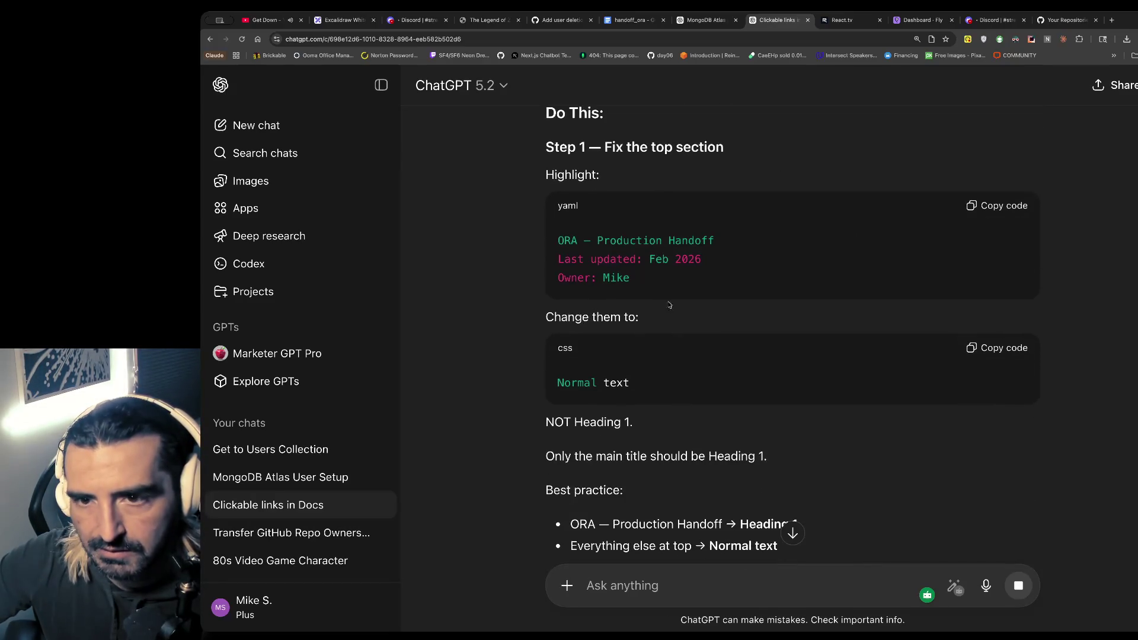
Step: Set the title, Last updated and owner lines to Normal text, adding an empty line after the owner line
left_click(632, 19)
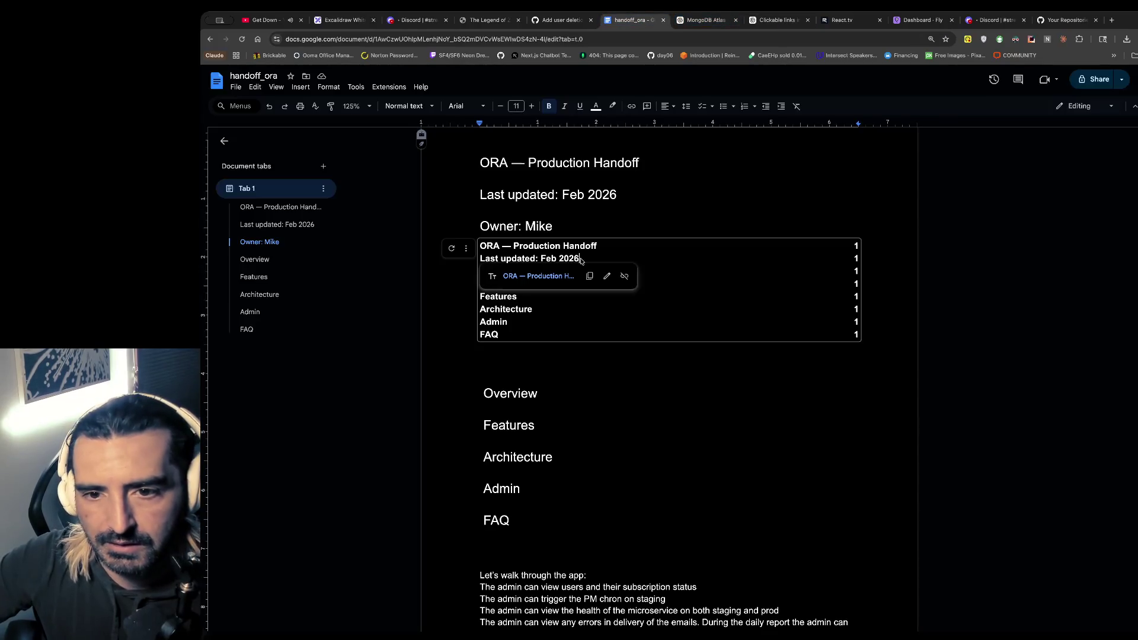
left_click(538, 276)
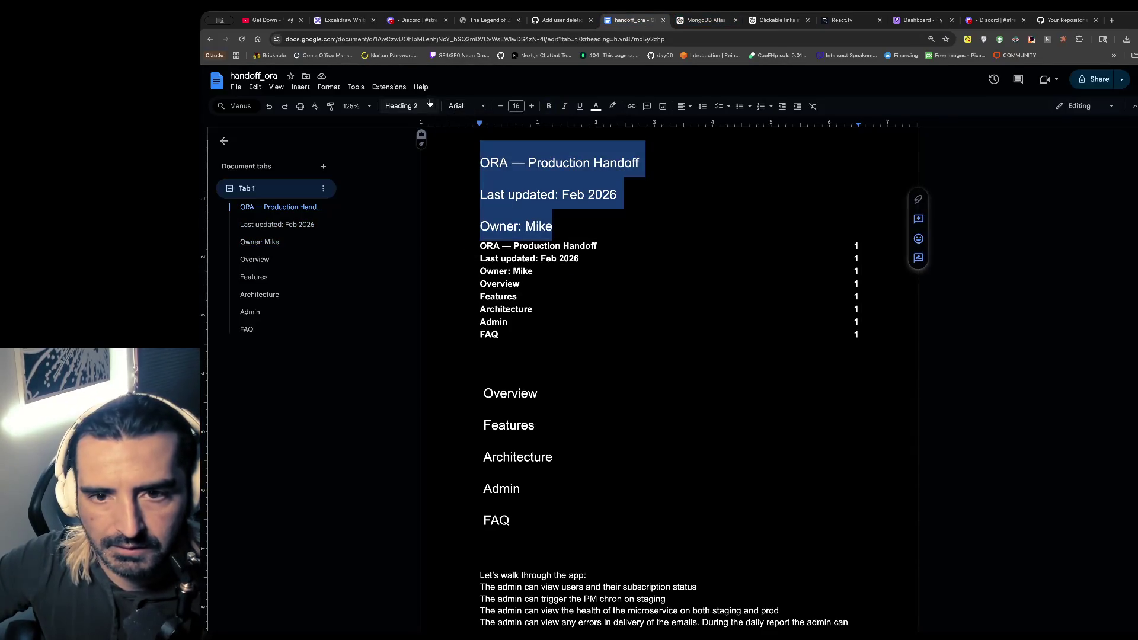
left_click(430, 102)
left_click(439, 124)
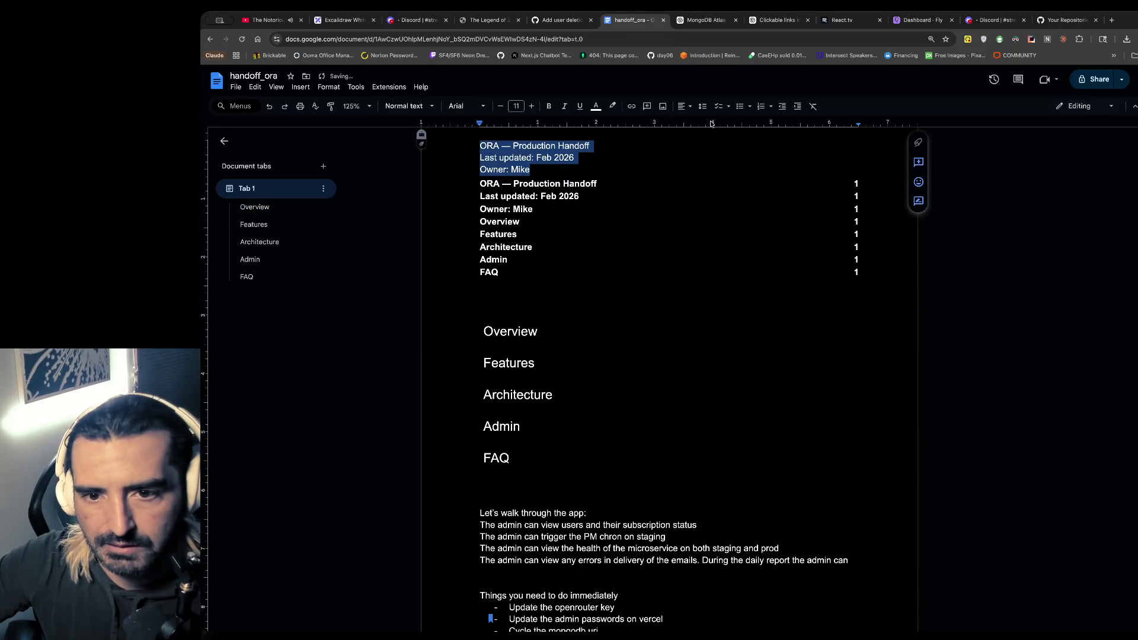
left_click(629, 171)
key("Return")
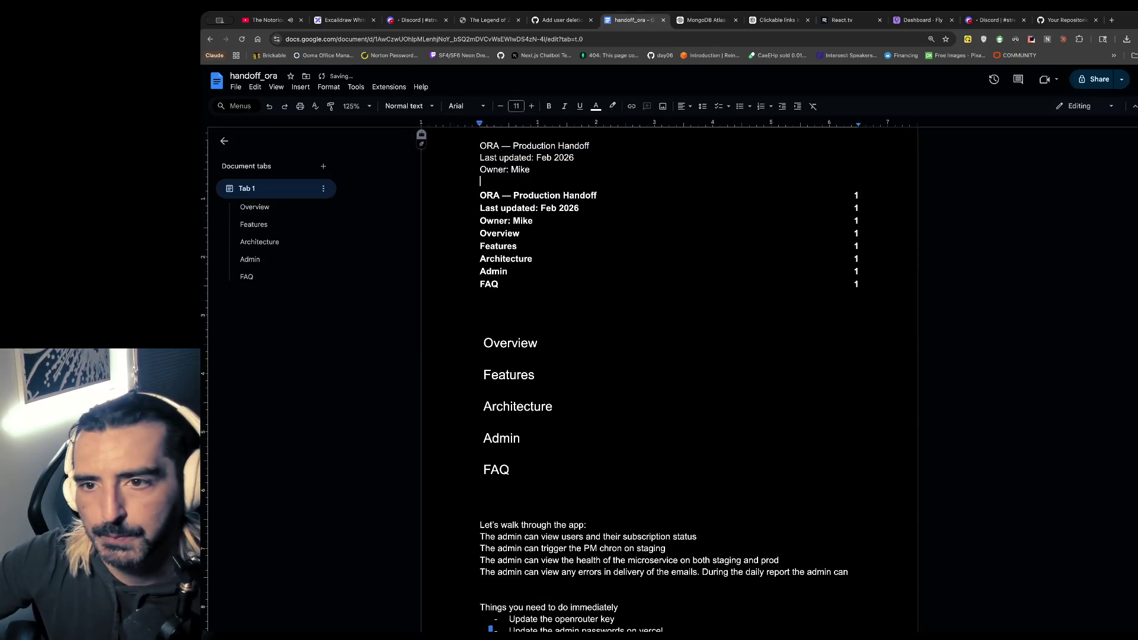
left_click(776, 19)
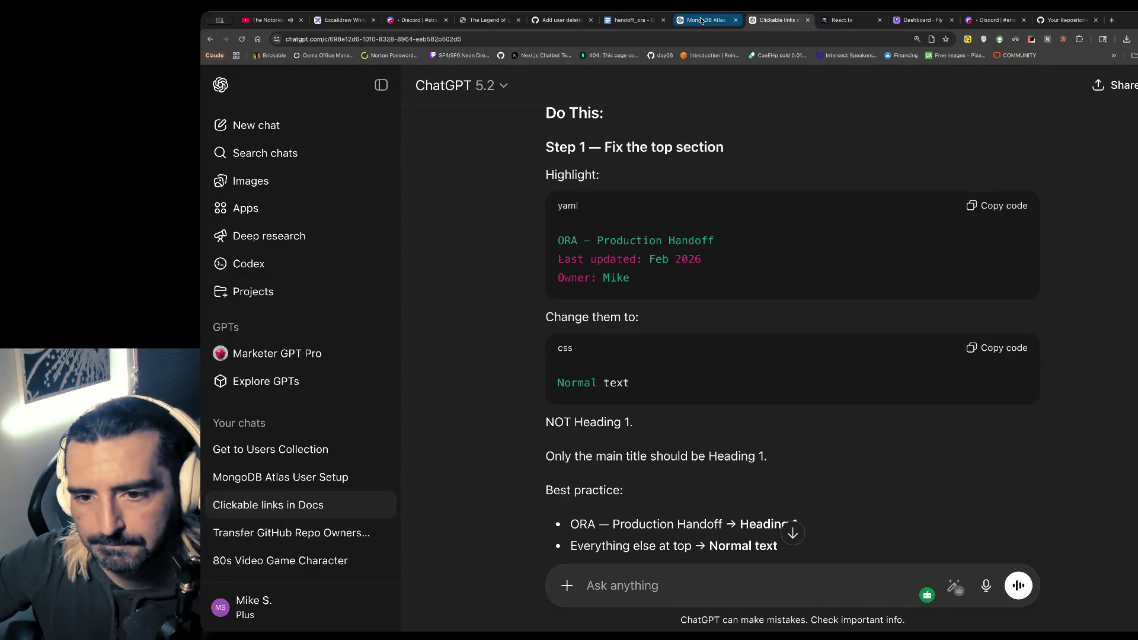
Step: Put the doc's first line 'ORA — Production Handoff' in Title style
scroll(687, 383, "down", 5)
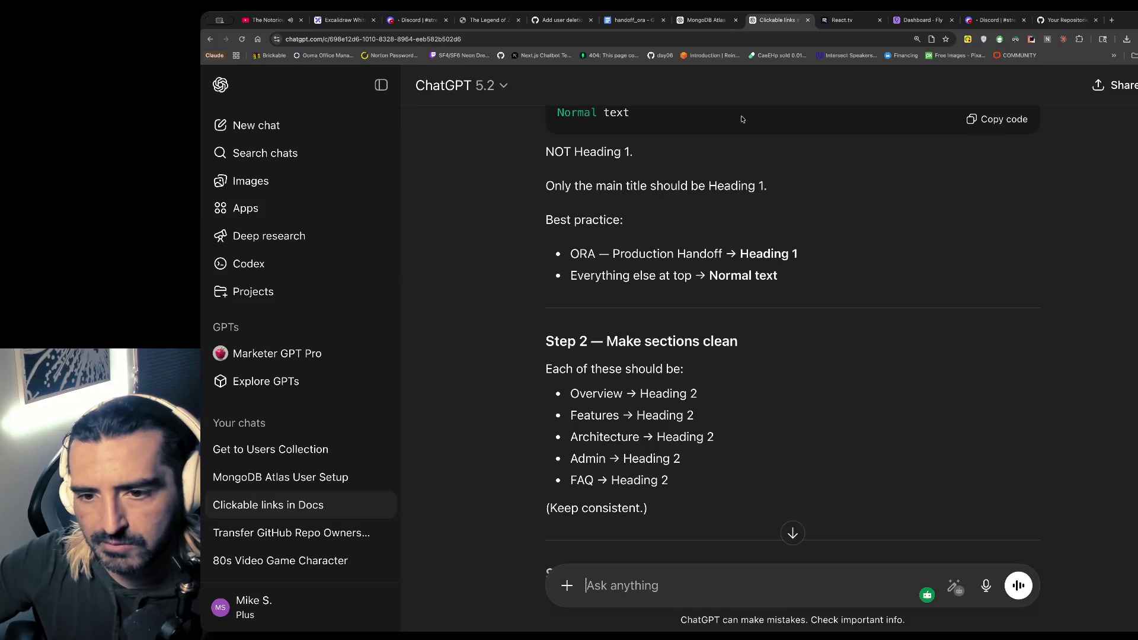
left_click(633, 19)
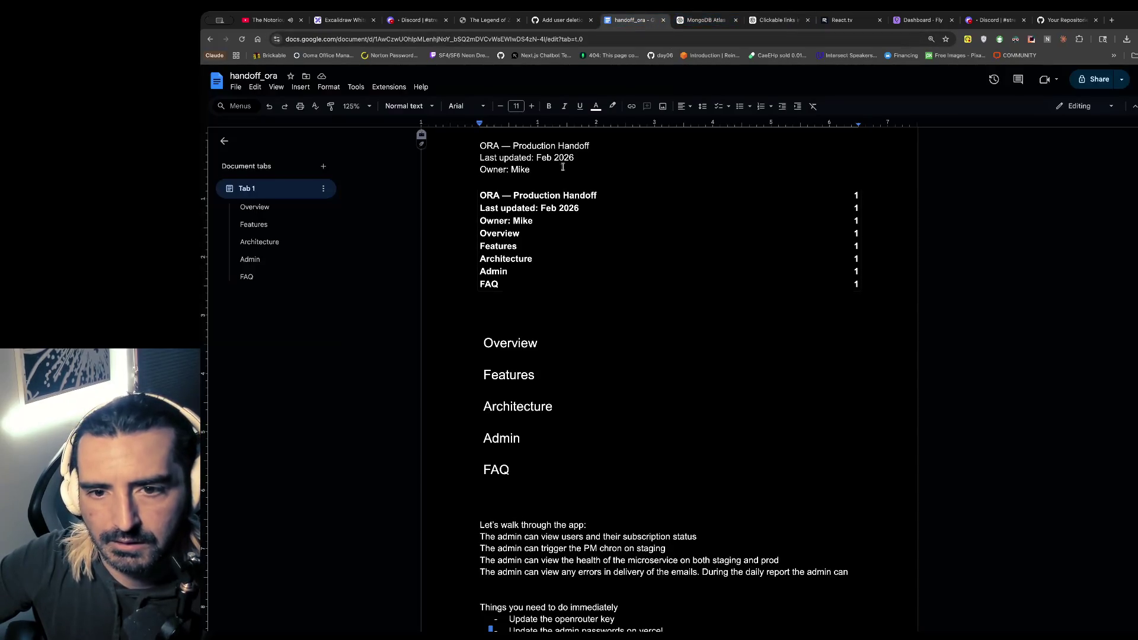
triple_click(562, 146)
left_click(409, 105)
mouse_move(425, 144)
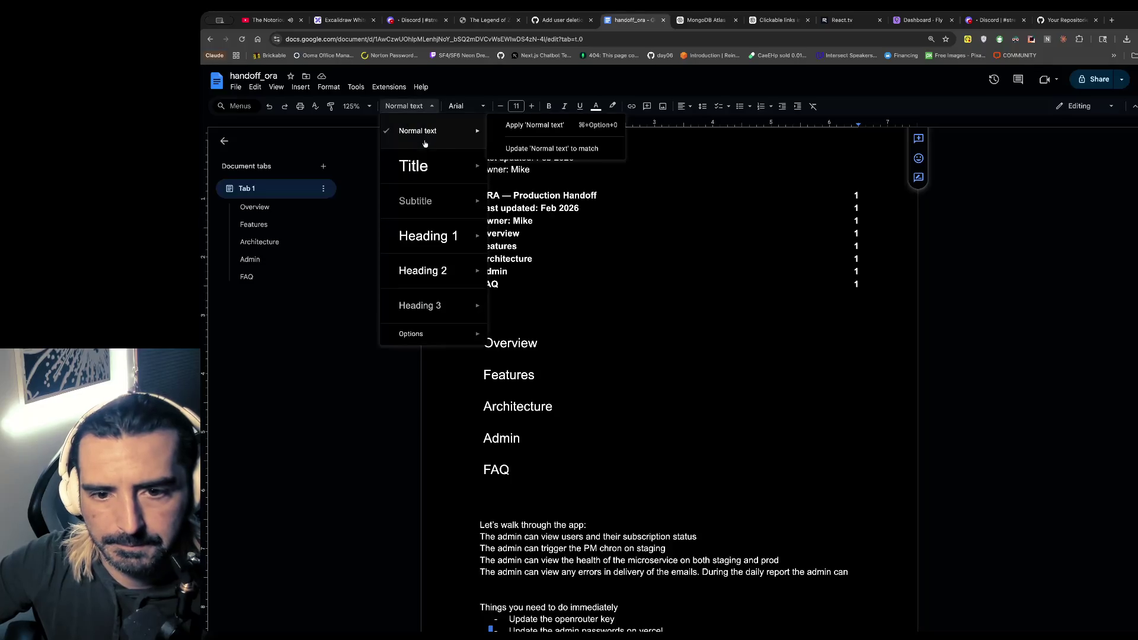
left_click(413, 166)
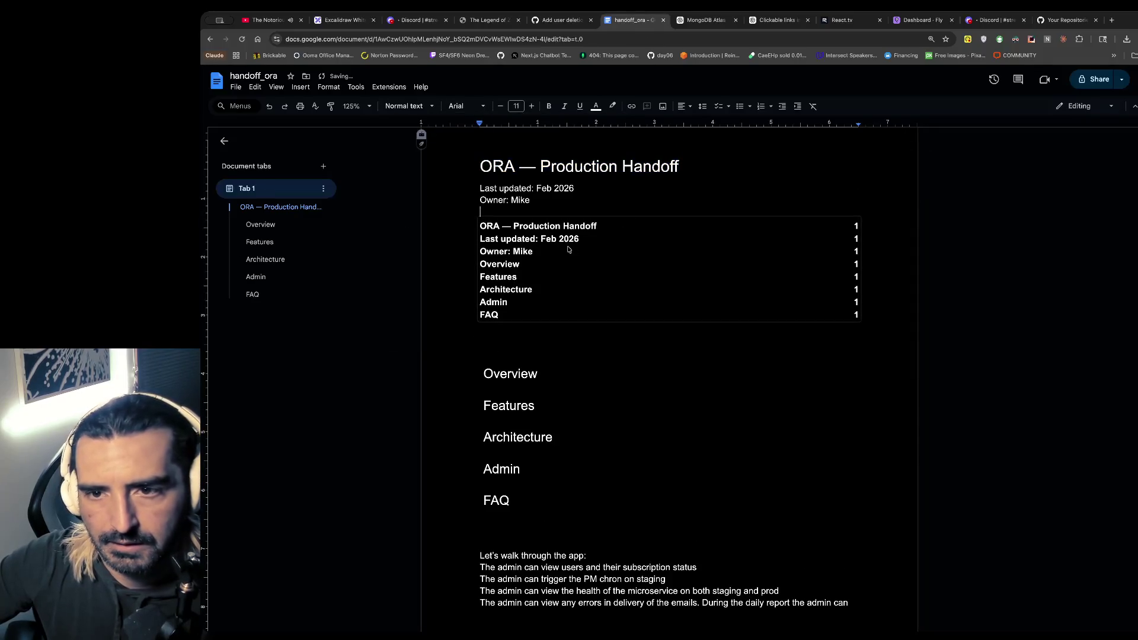
left_click(705, 20)
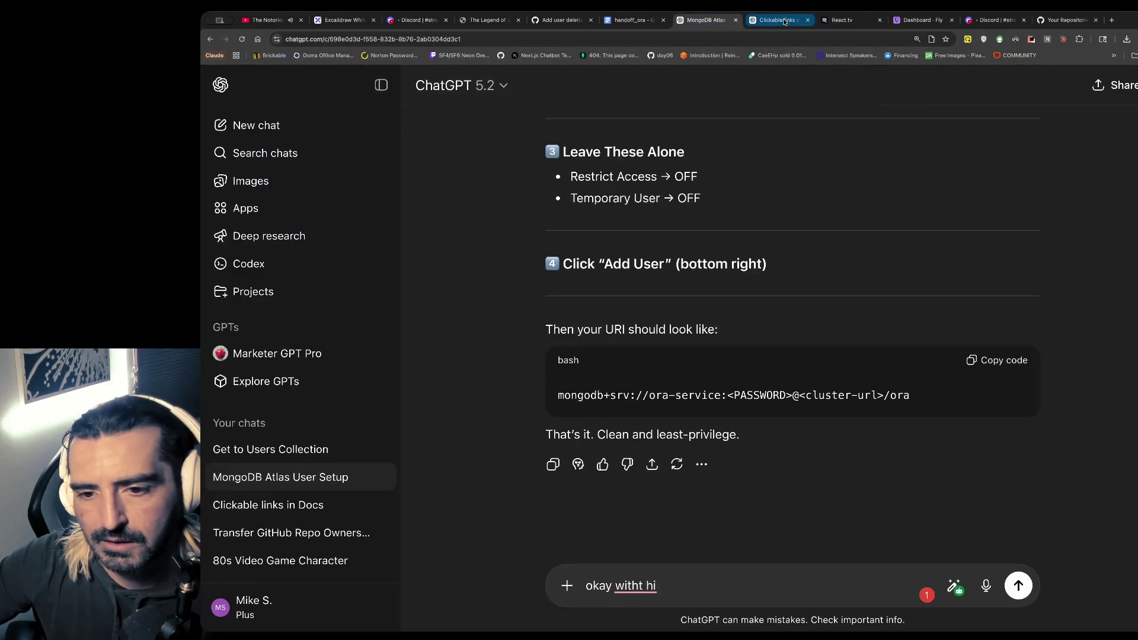
Step: Read Step 3 on refreshing the table of contents in the Docs headings chat
left_click(784, 21)
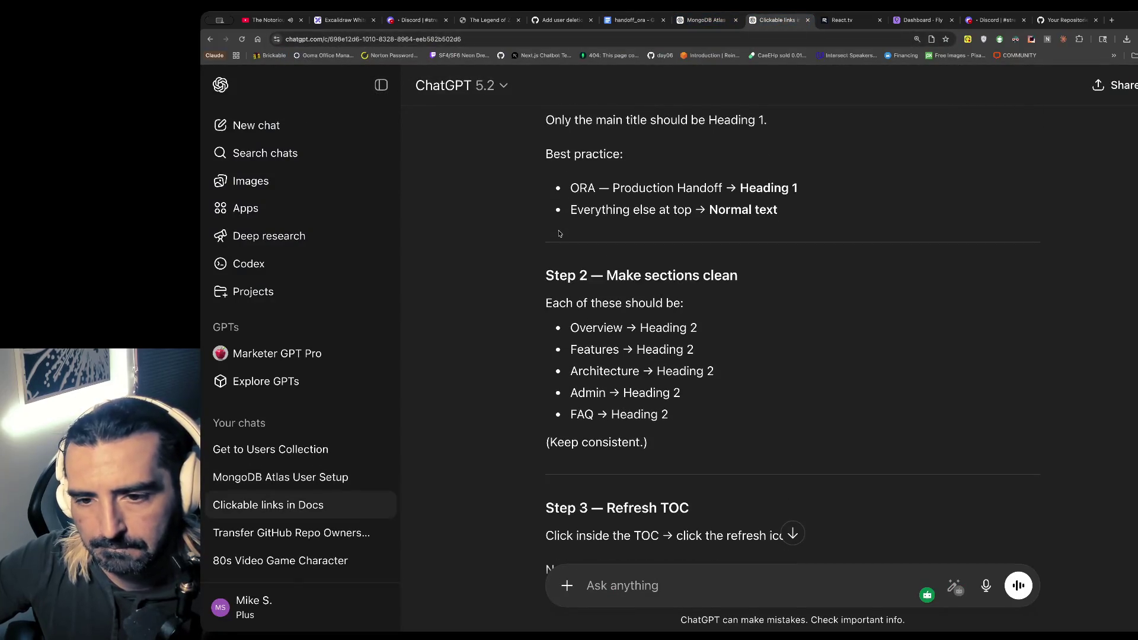
scroll(559, 234, "down", 2)
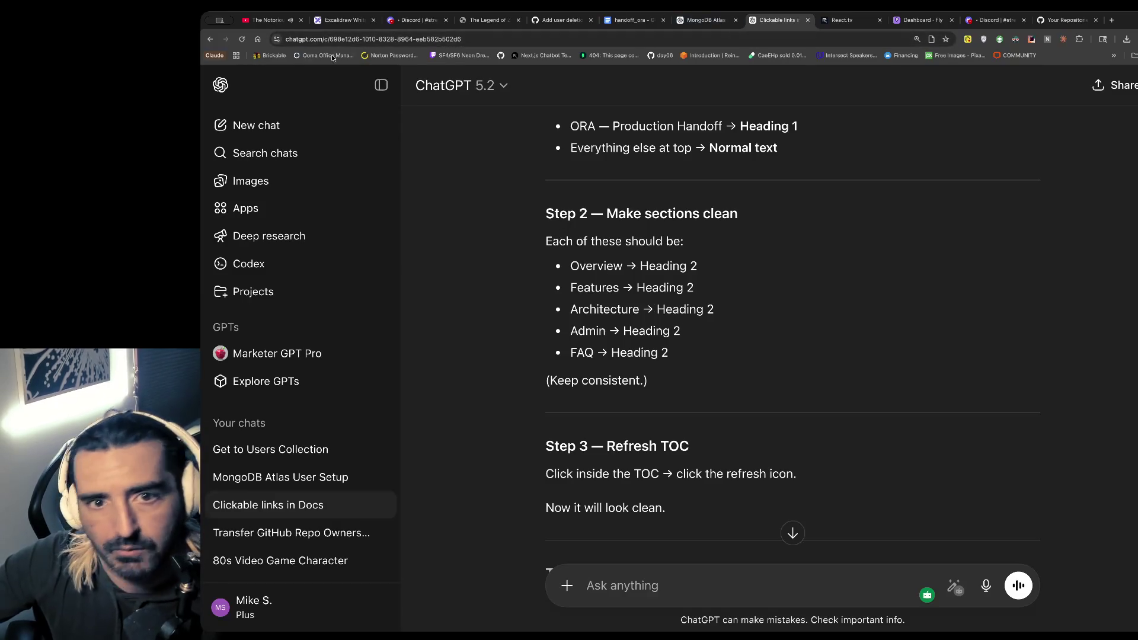
left_click(268, 21)
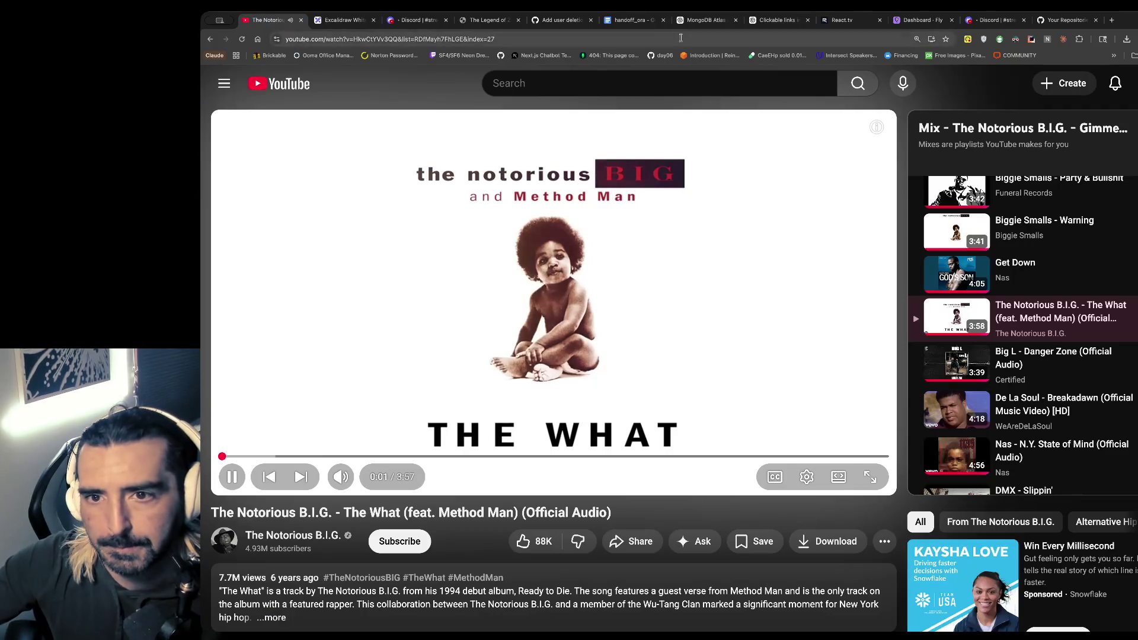
left_click(631, 20)
Step: Bring up the MongoDB Atlas User Setup chat while the YouTube track keeps playing
left_click(711, 21)
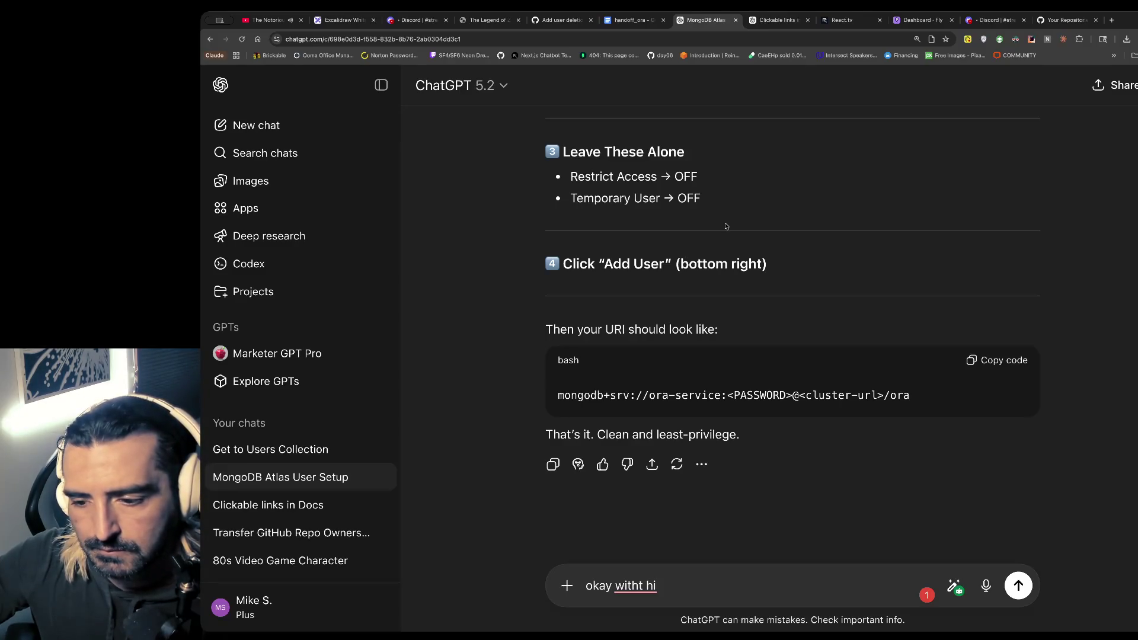
Step: Review the Heading 2 section advice in the Clickable links in Docs chat, then return to handoff_ora
scroll(726, 226, "up", 4)
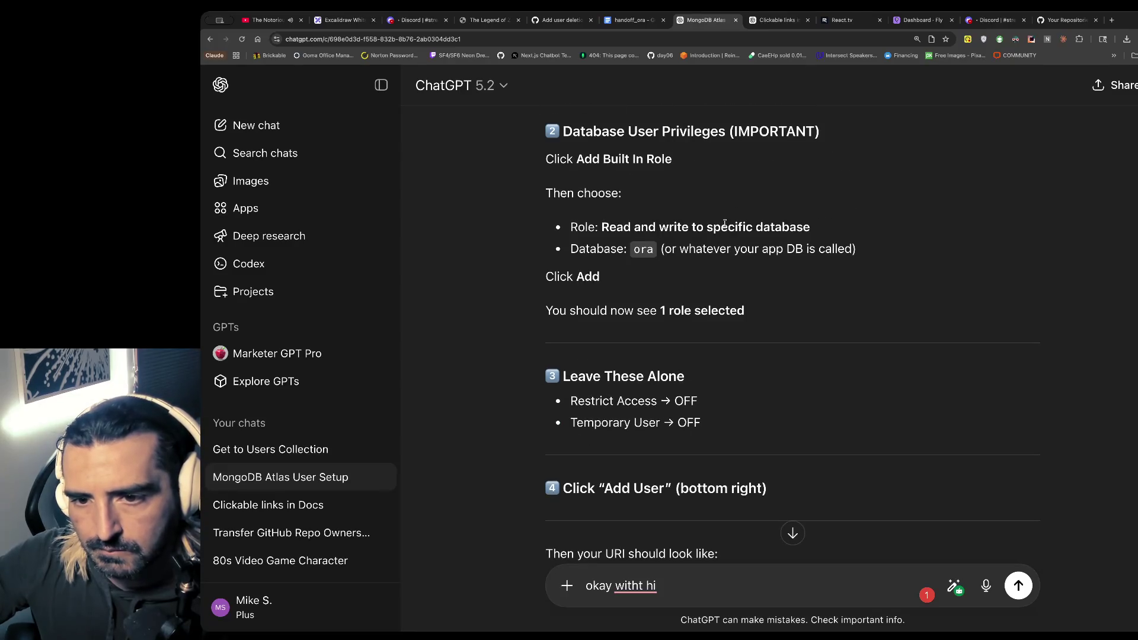
scroll(725, 225, "up", 1)
scroll(726, 226, "down", 5)
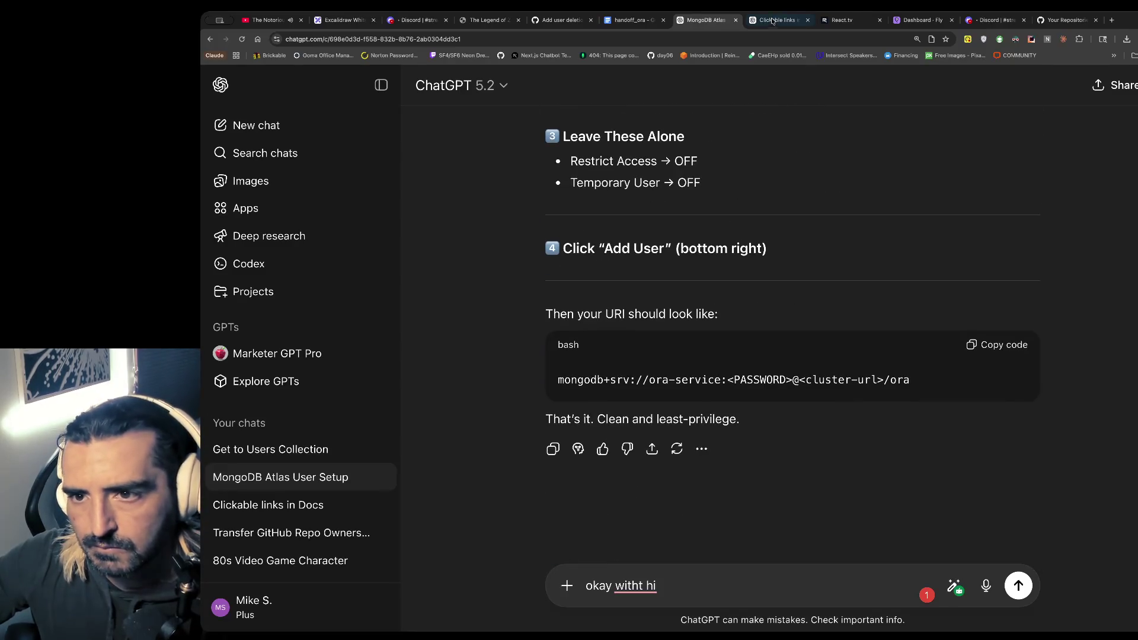
left_click(770, 21)
scroll(711, 210, "up", 2)
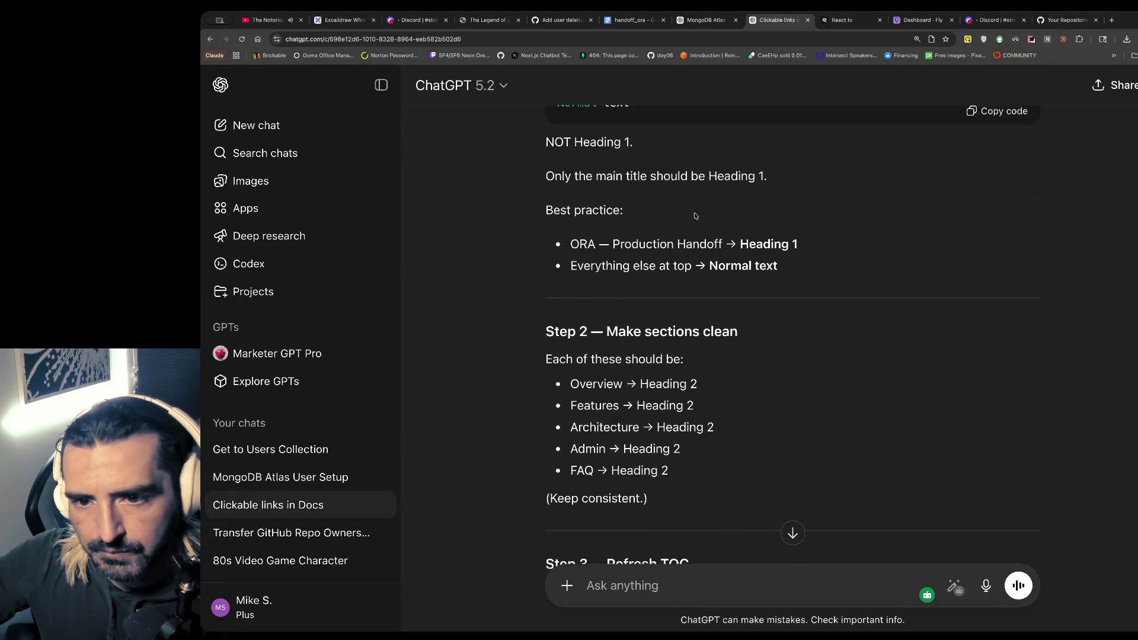
scroll(640, 243, "down", 2)
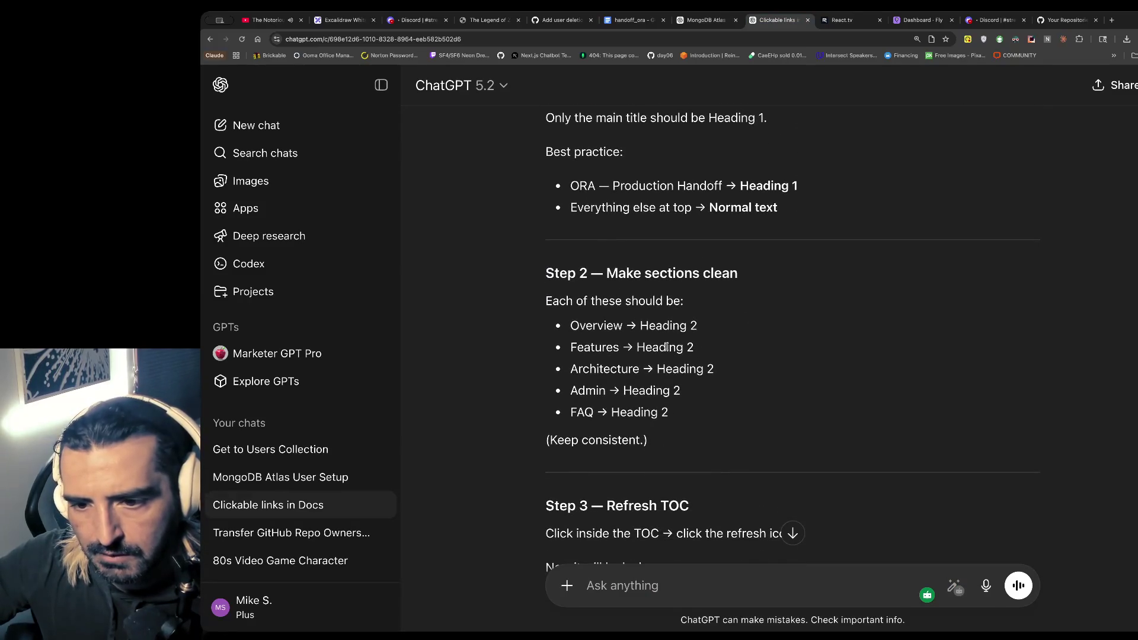
scroll(664, 345, "down", 1)
scroll(669, 347, "down", 3)
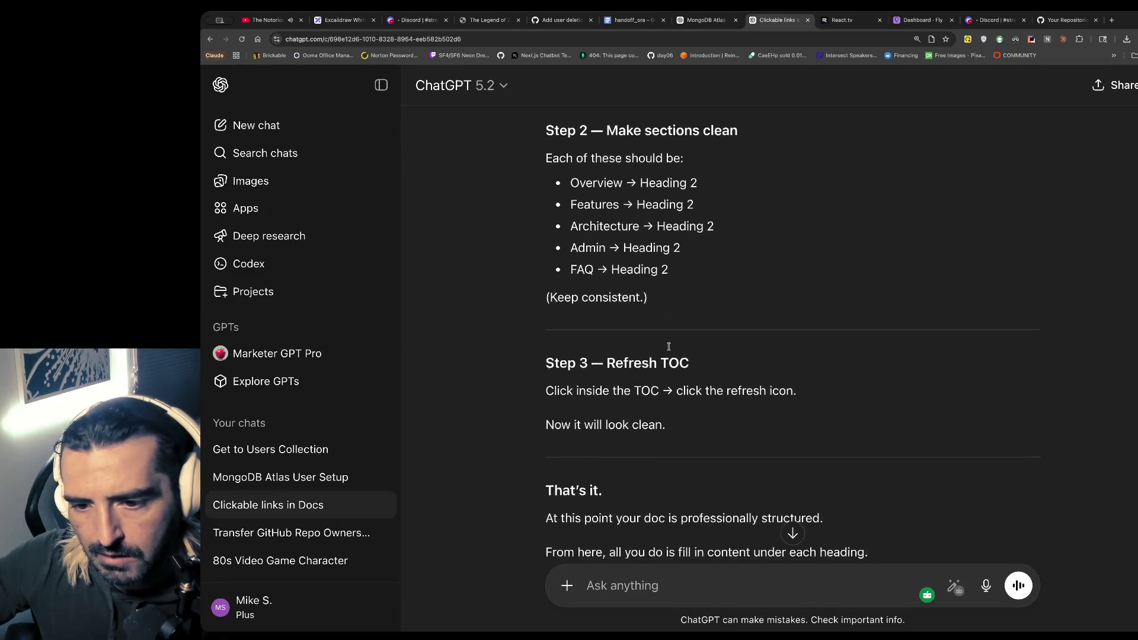
scroll(669, 347, "up", 2)
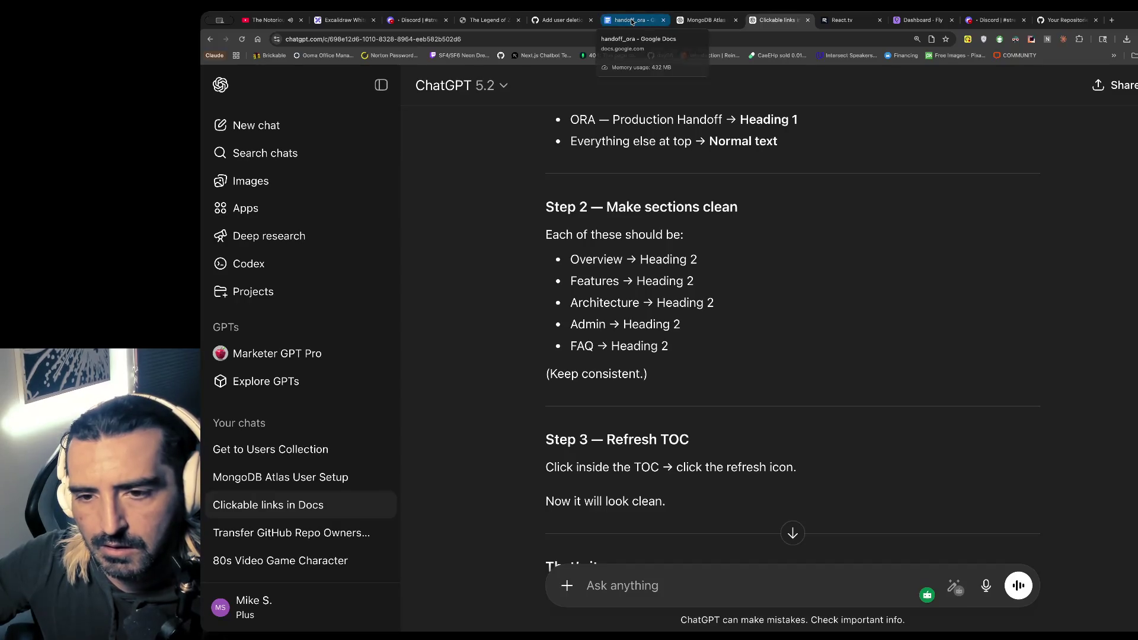
scroll(624, 230, "up", 1)
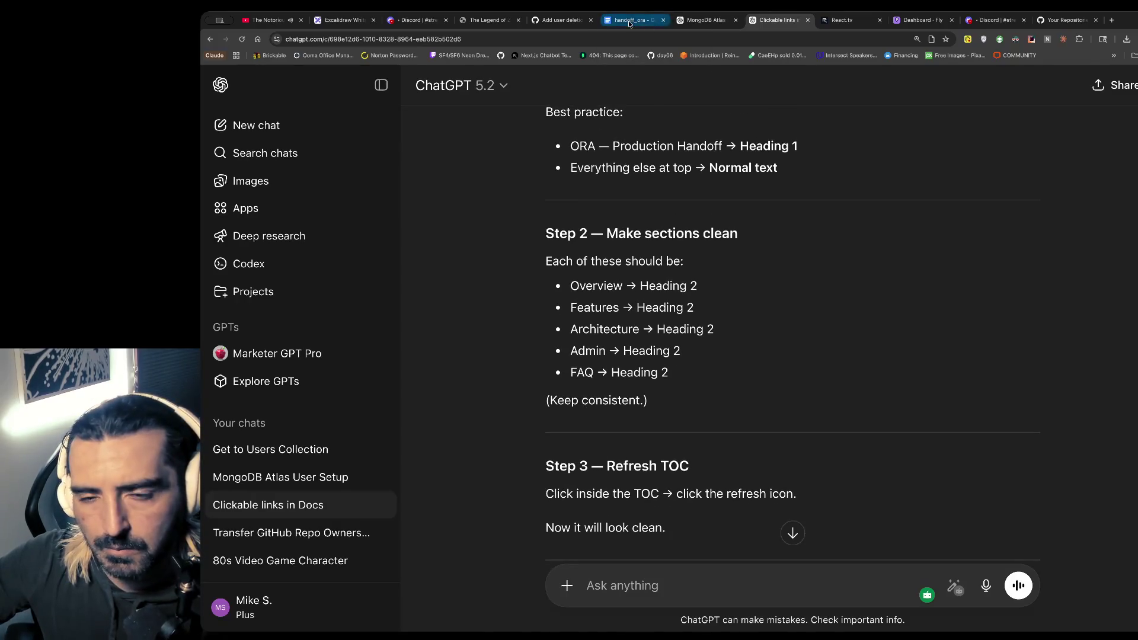
left_click(631, 20)
left_click(562, 262)
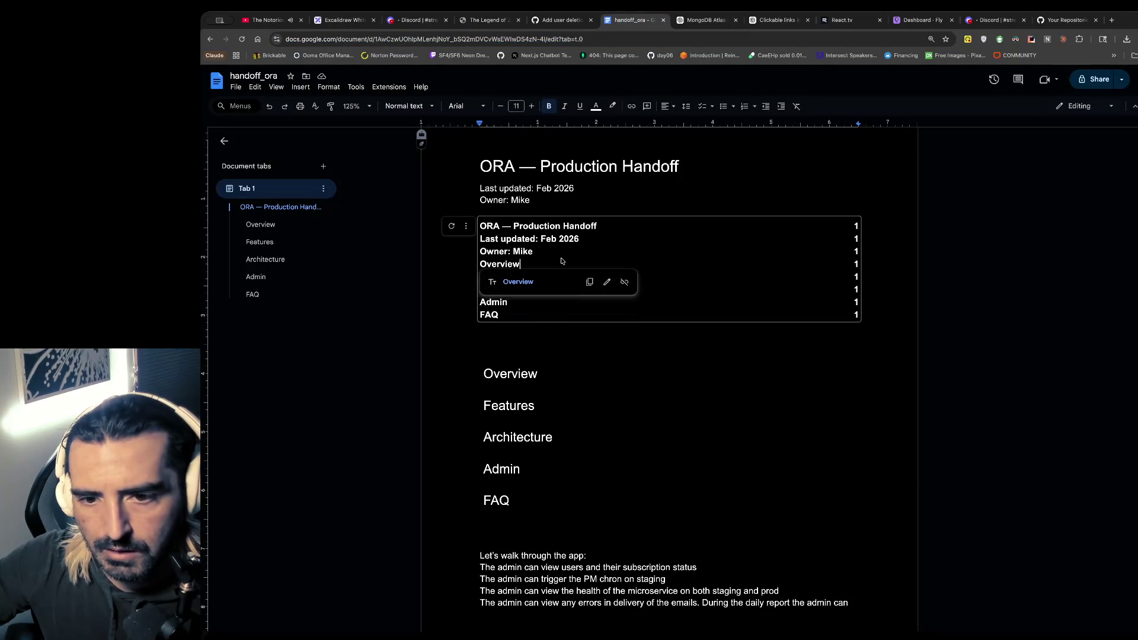
Step: Remove the gap before the Last updated page number in the contents
left_click(855, 238)
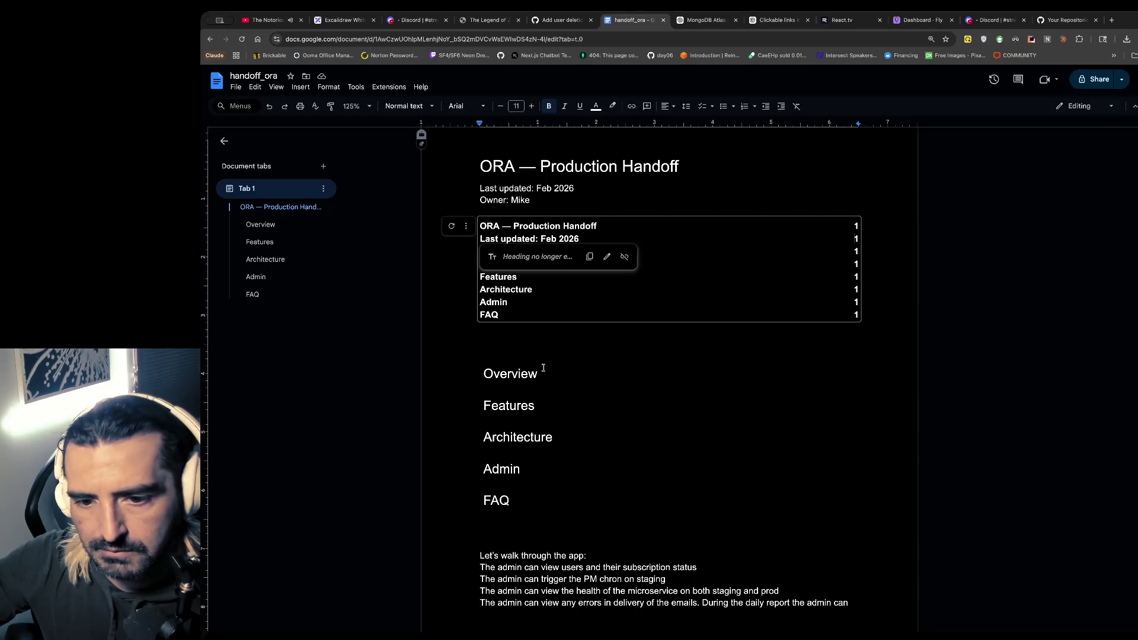
left_click(534, 484)
left_click_drag(492, 457, 474, 380)
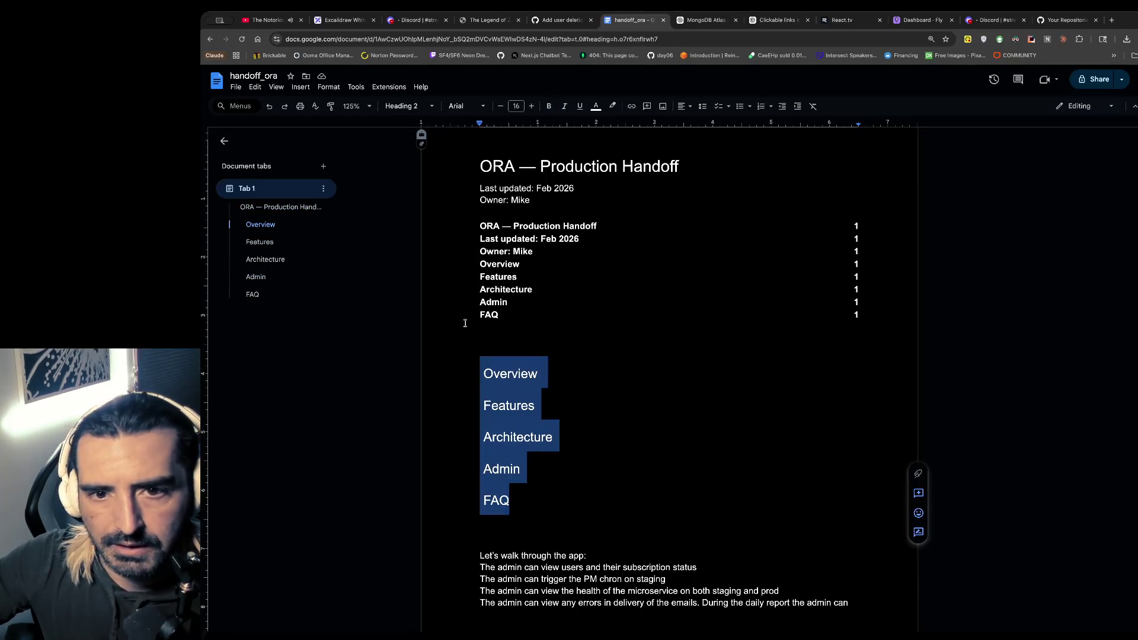
left_click(548, 250)
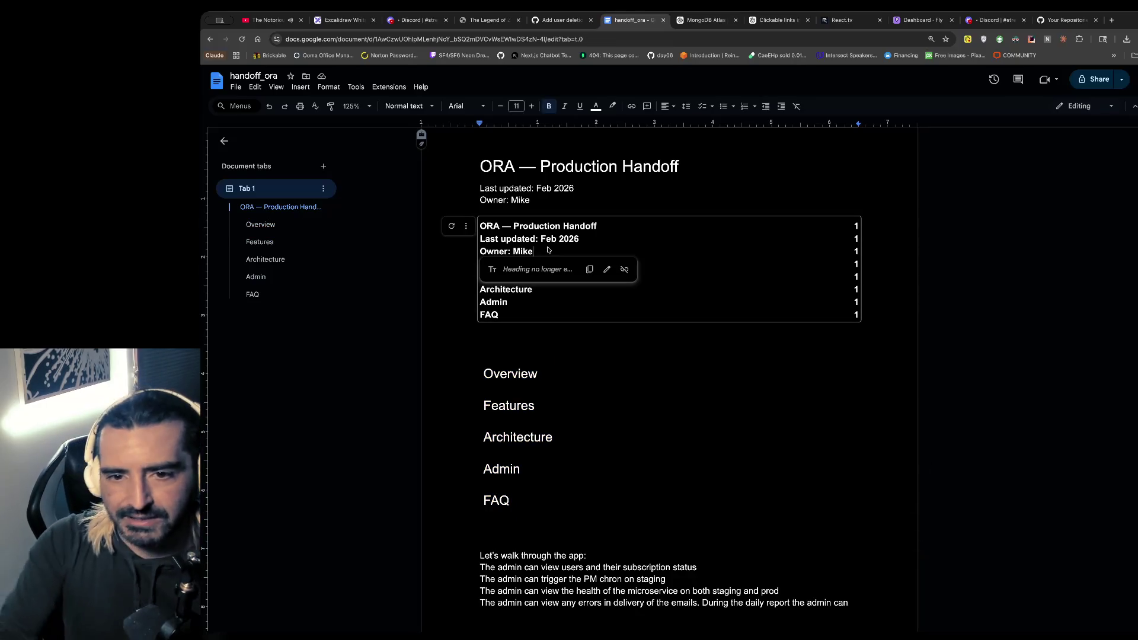
left_click(728, 238)
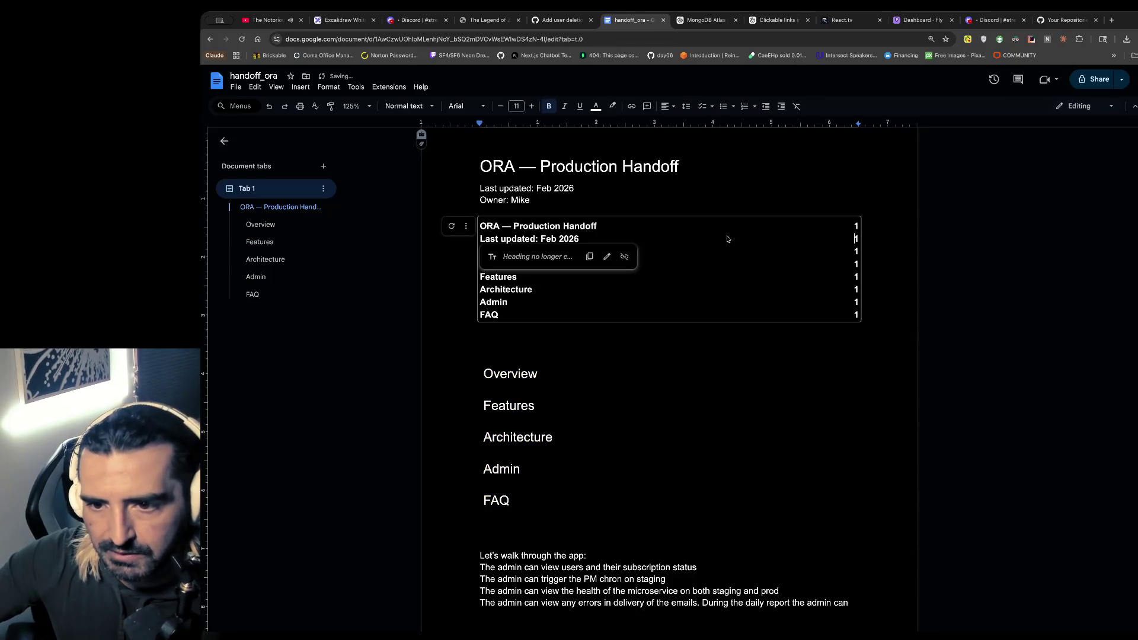
key("BackSpace")
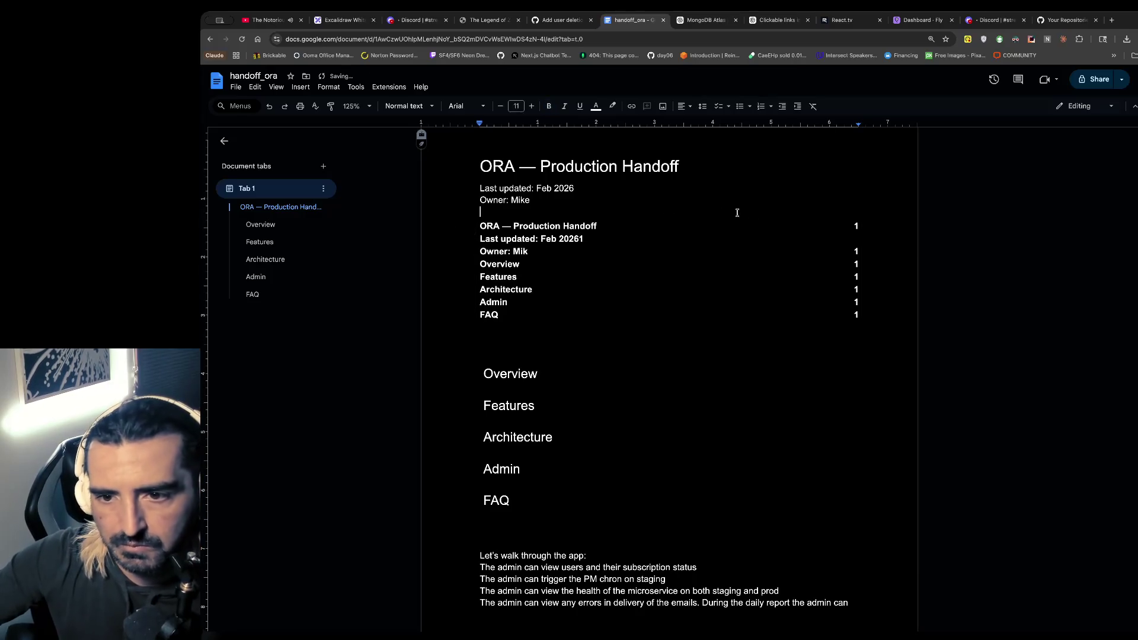
Step: Delete the Owner line and the whole table of contents from the doc
left_click(867, 308)
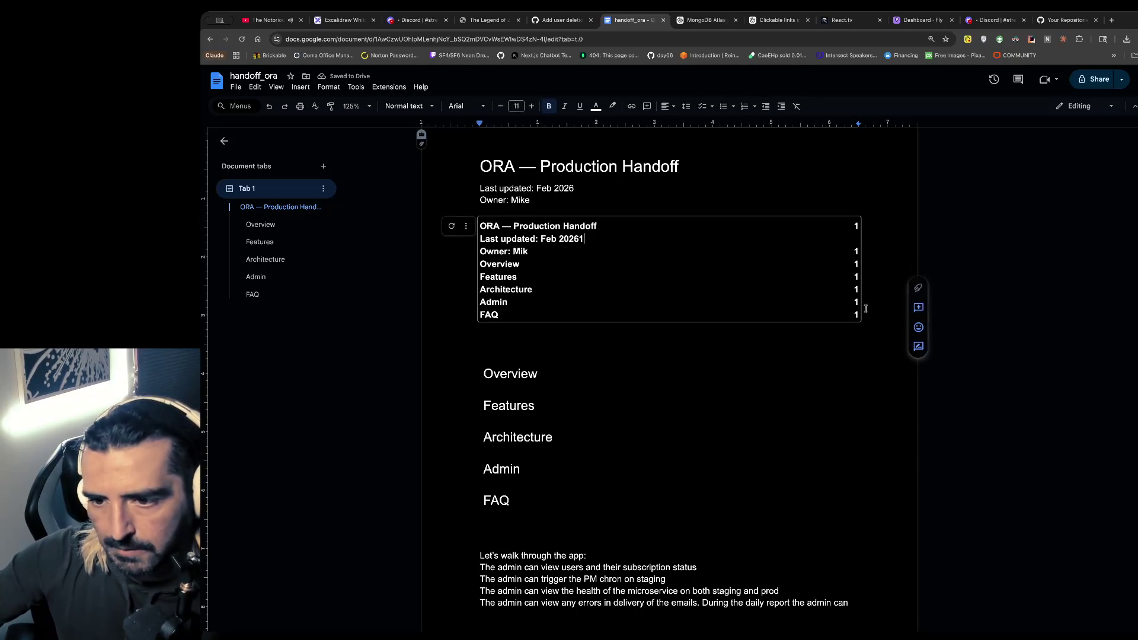
mouse_move(833, 327)
left_mouse_down()
mouse_move(808, 338)
mouse_move(491, 205)
left_mouse_up()
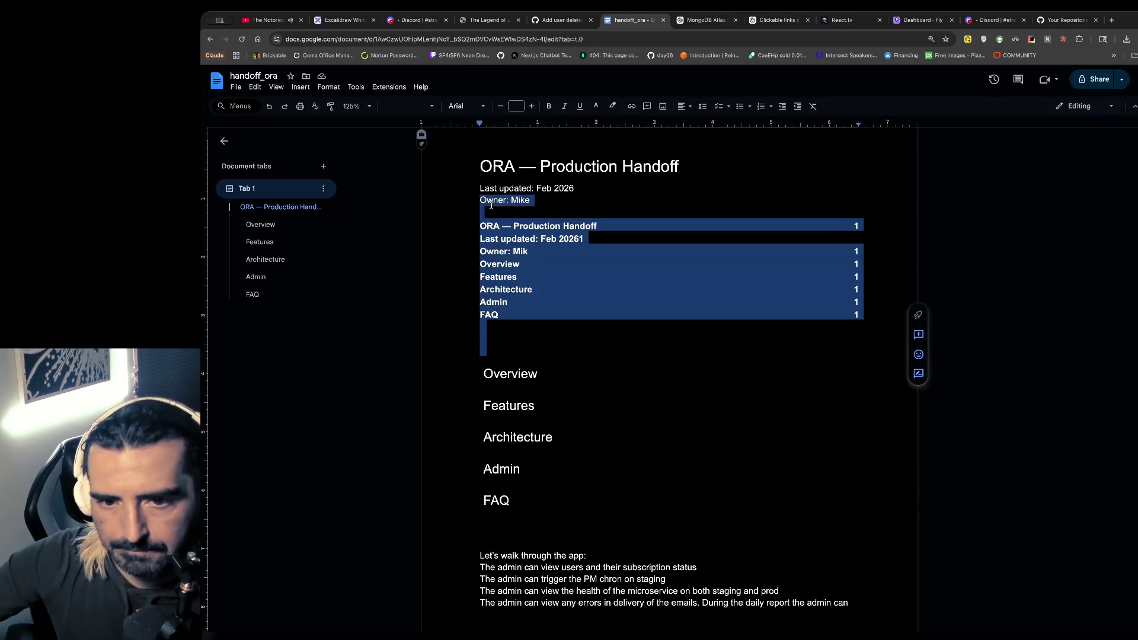
key("BackSpace")
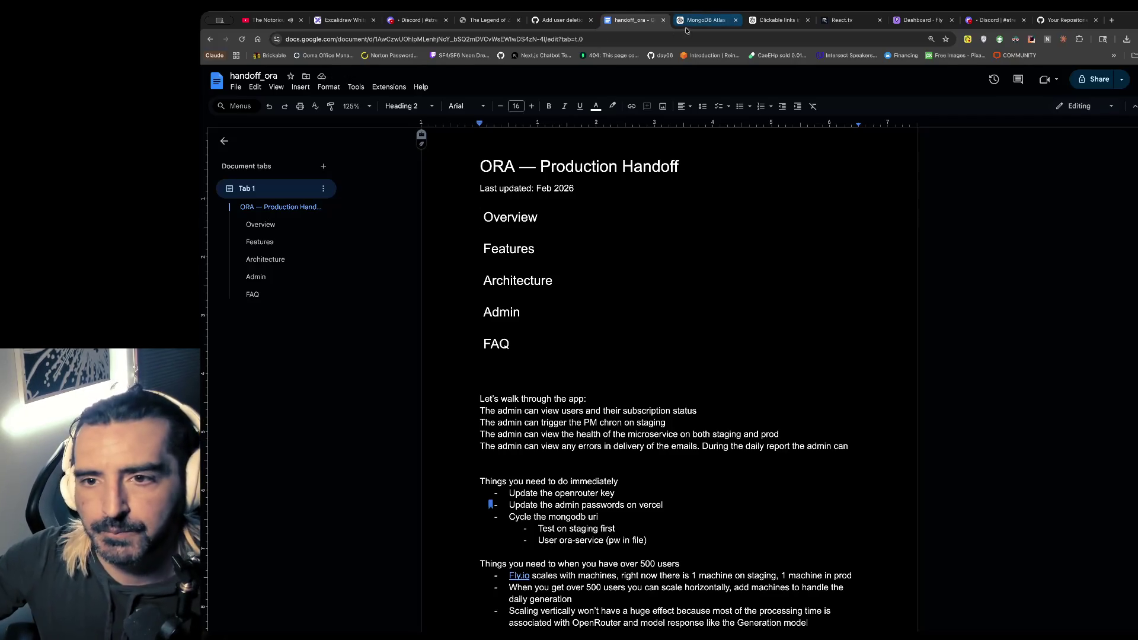
left_click(706, 20)
left_click(795, 19)
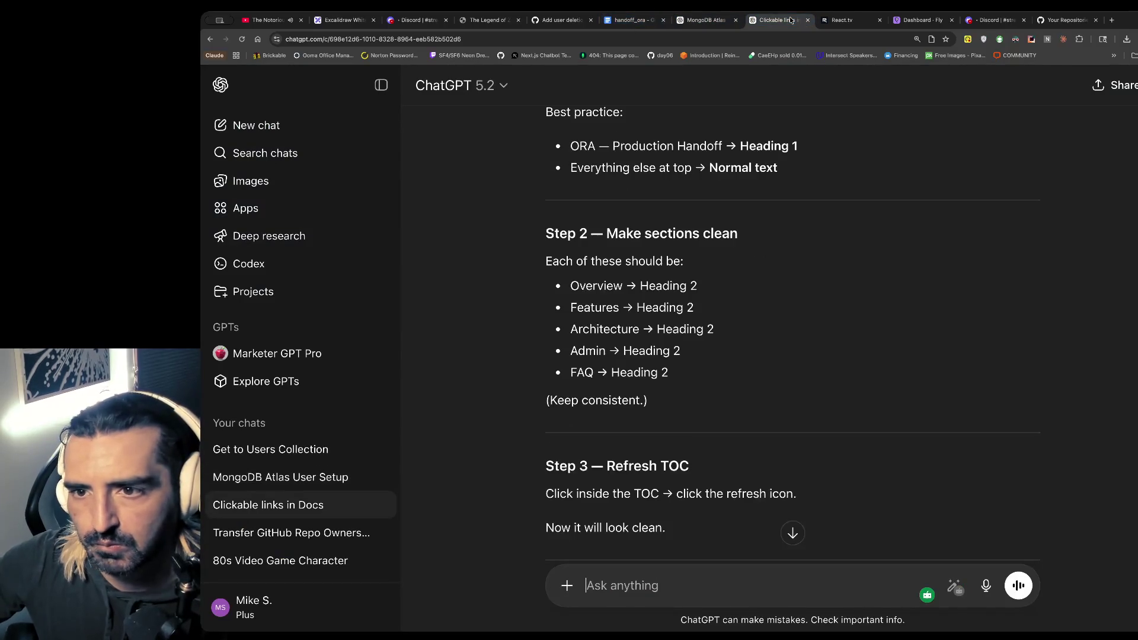
Step: Read through ChatGPT's suggested Overview section contents and its handoff template offer
scroll(674, 332, "down", 3)
scroll(625, 350, "down", 3)
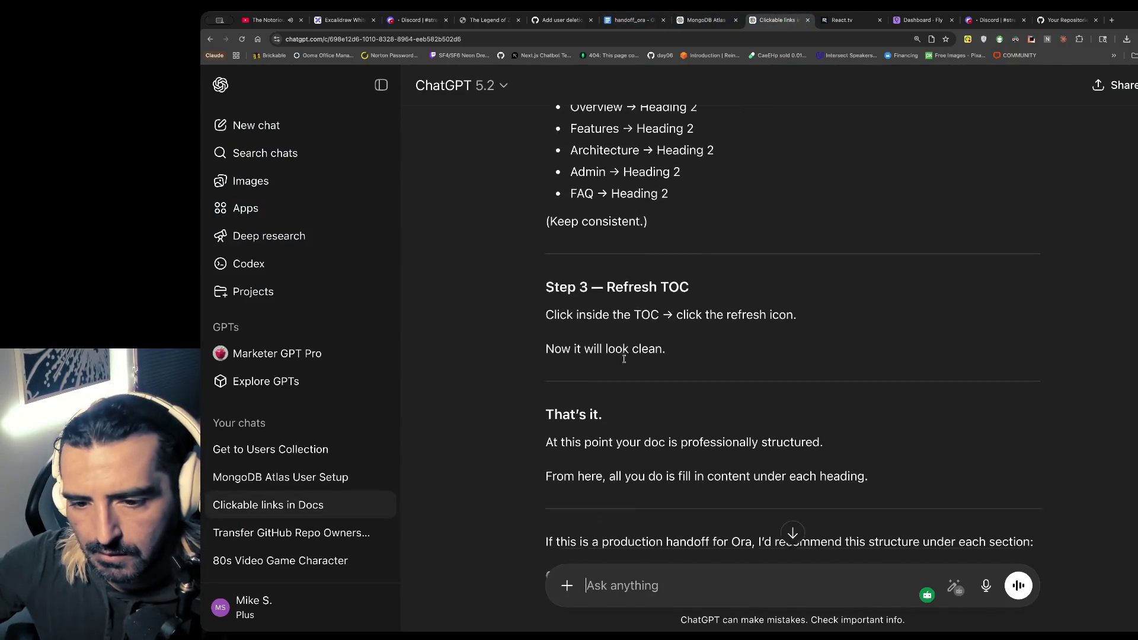
scroll(625, 361, "down", 3)
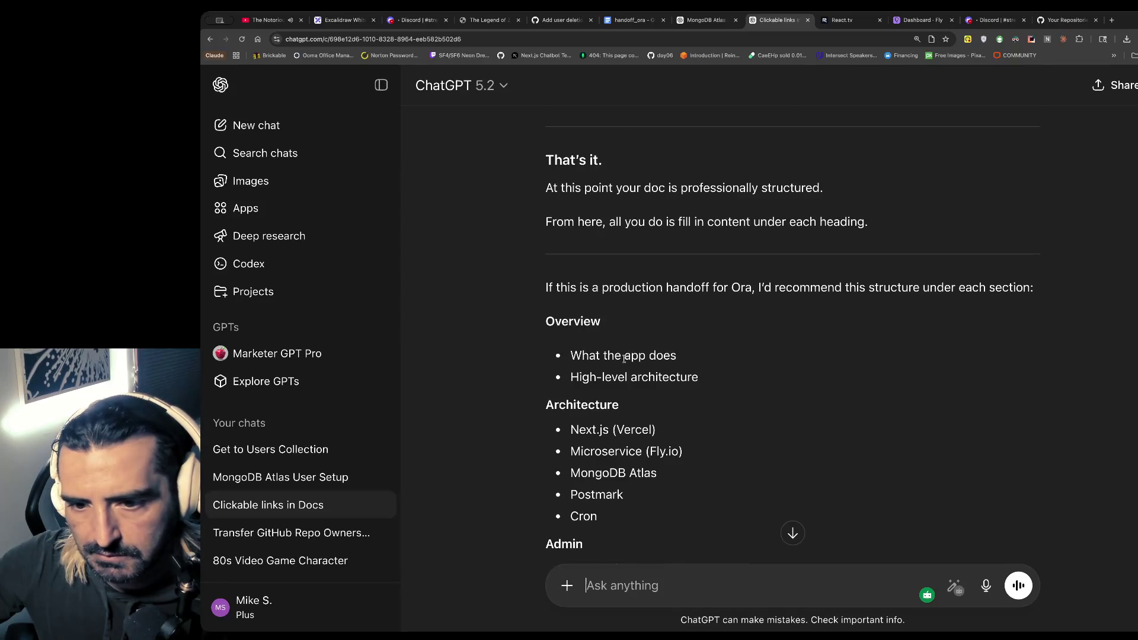
scroll(625, 362, "up", 6)
scroll(625, 361, "down", 6)
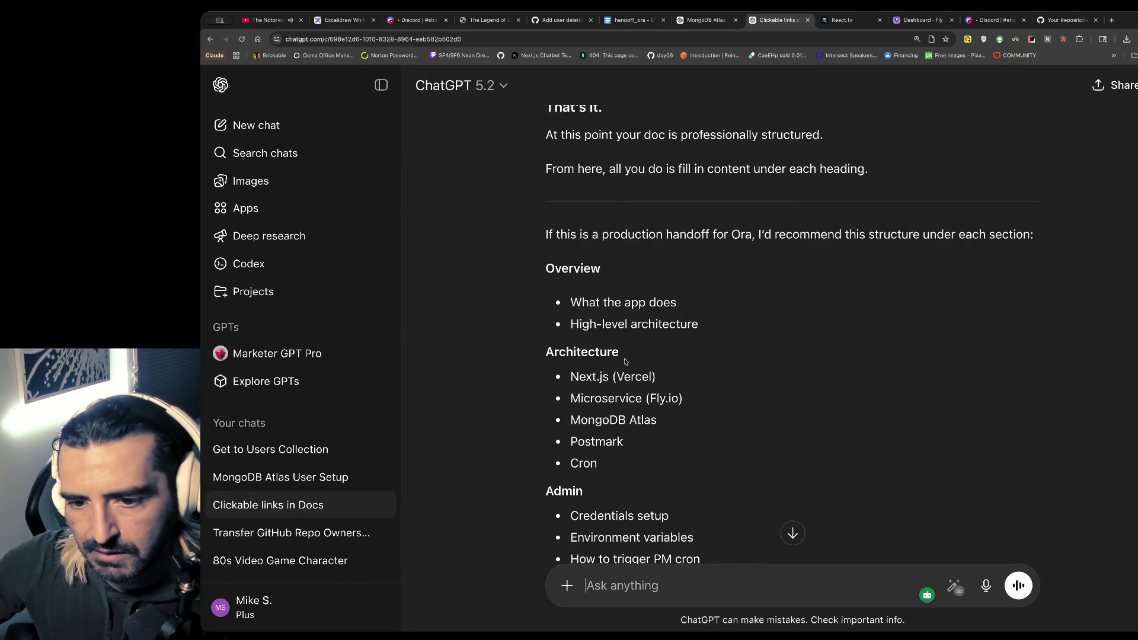
mouse_move(1035, 200)
left_mouse_down()
mouse_move(591, 204)
mouse_move(591, 233)
left_mouse_up()
scroll(611, 255, "down", 1)
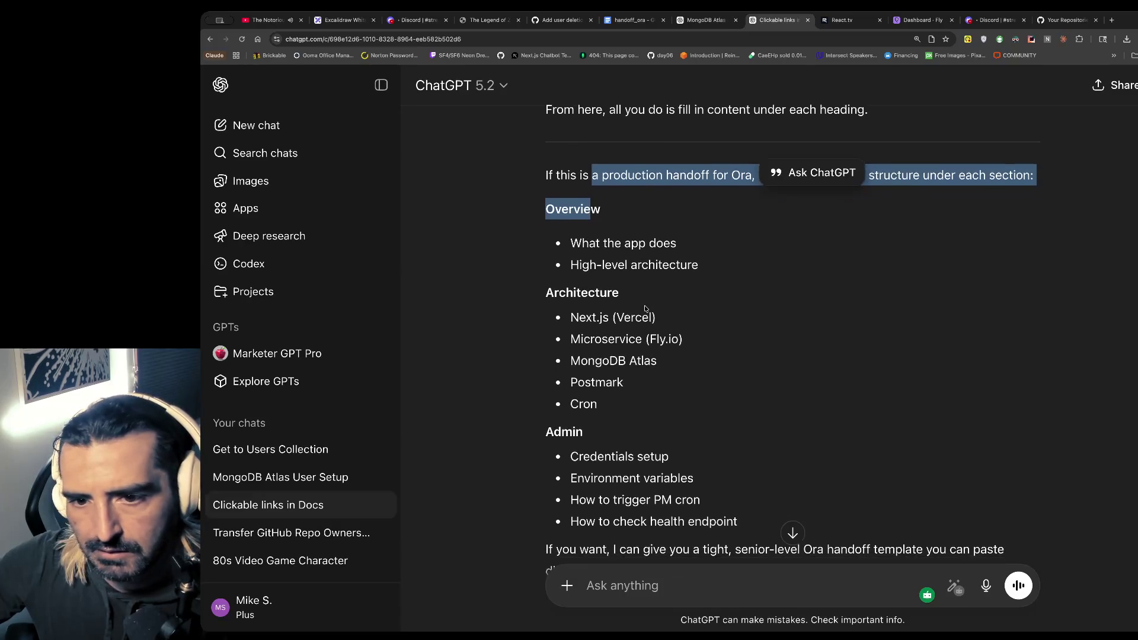
left_click_drag(627, 276, 547, 197)
scroll(624, 283, "down", 2)
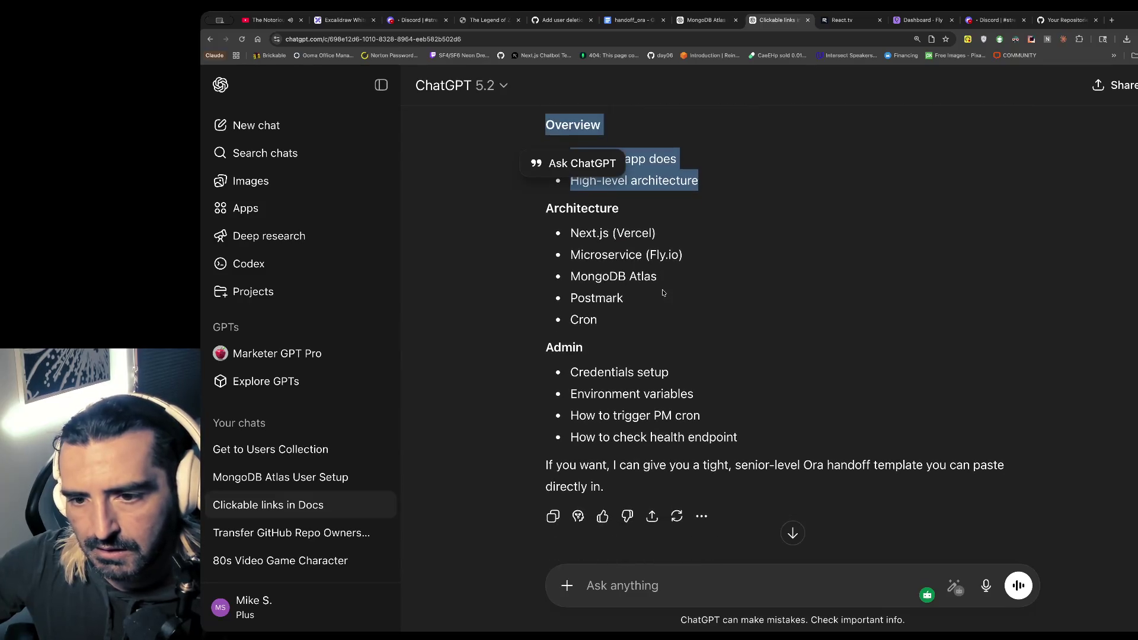
scroll(667, 319, "up", 2)
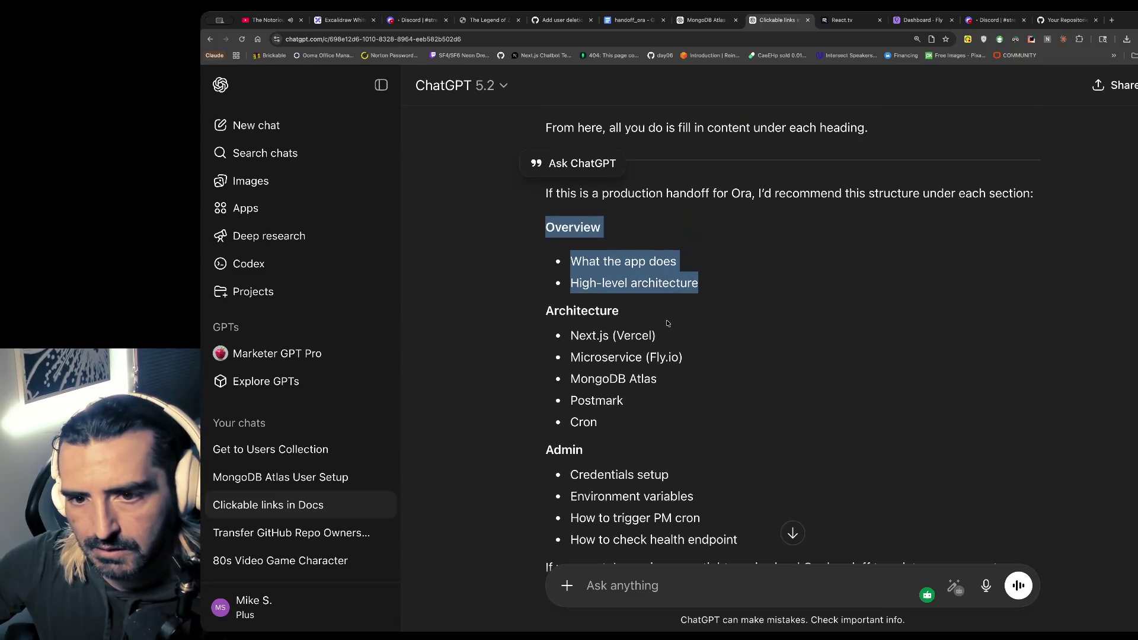
scroll(667, 323, "up", 1)
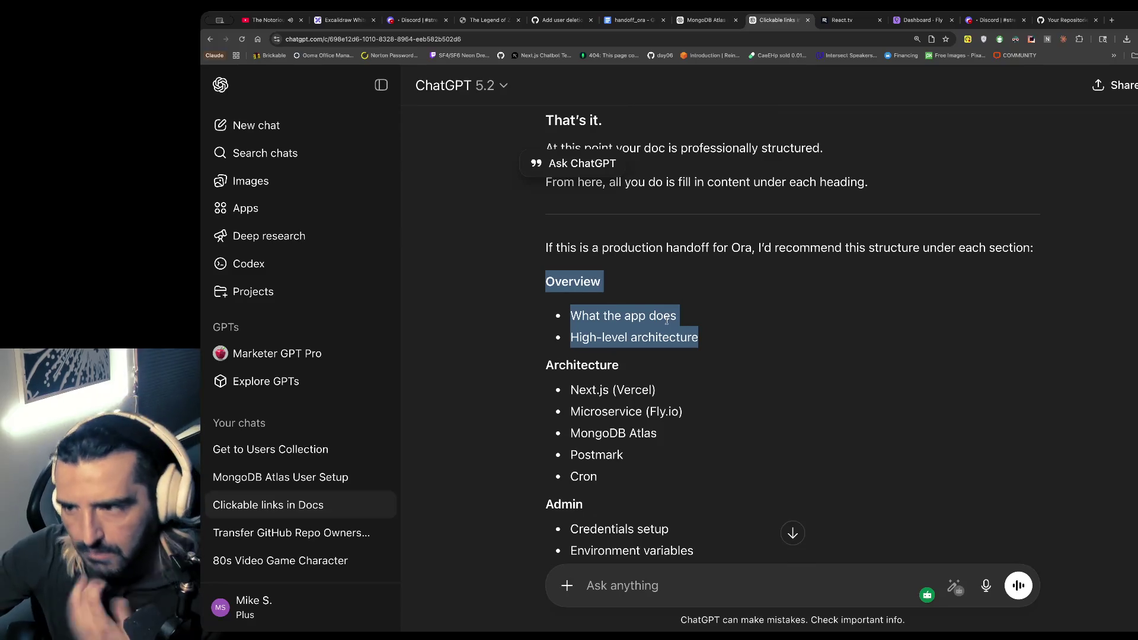
scroll(725, 325, "down", 2)
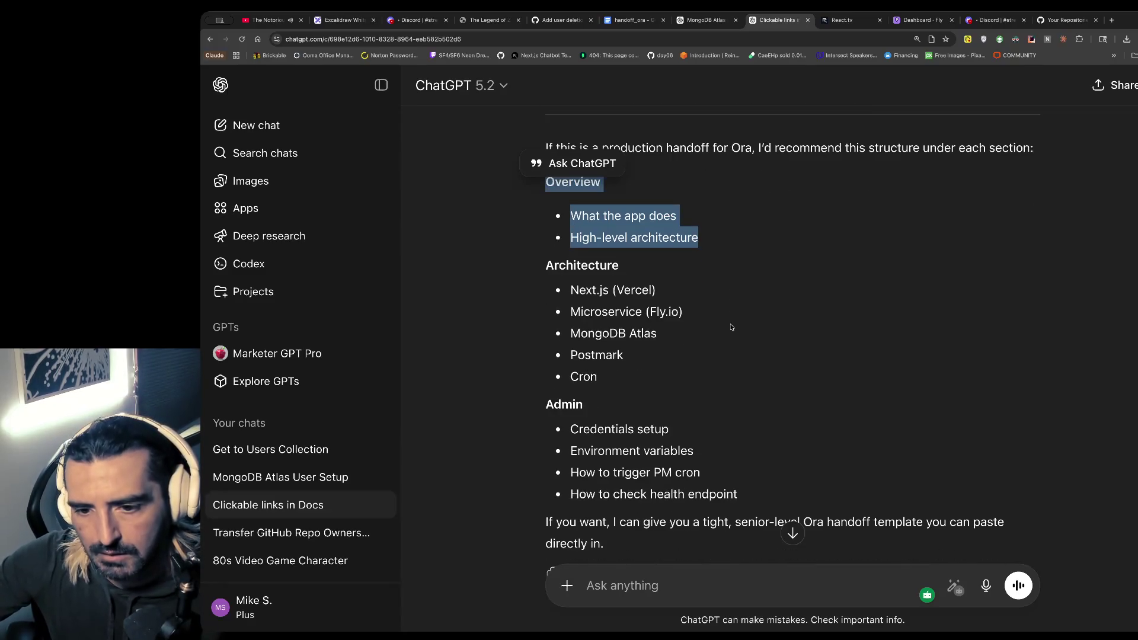
left_click_drag(579, 450, 738, 495)
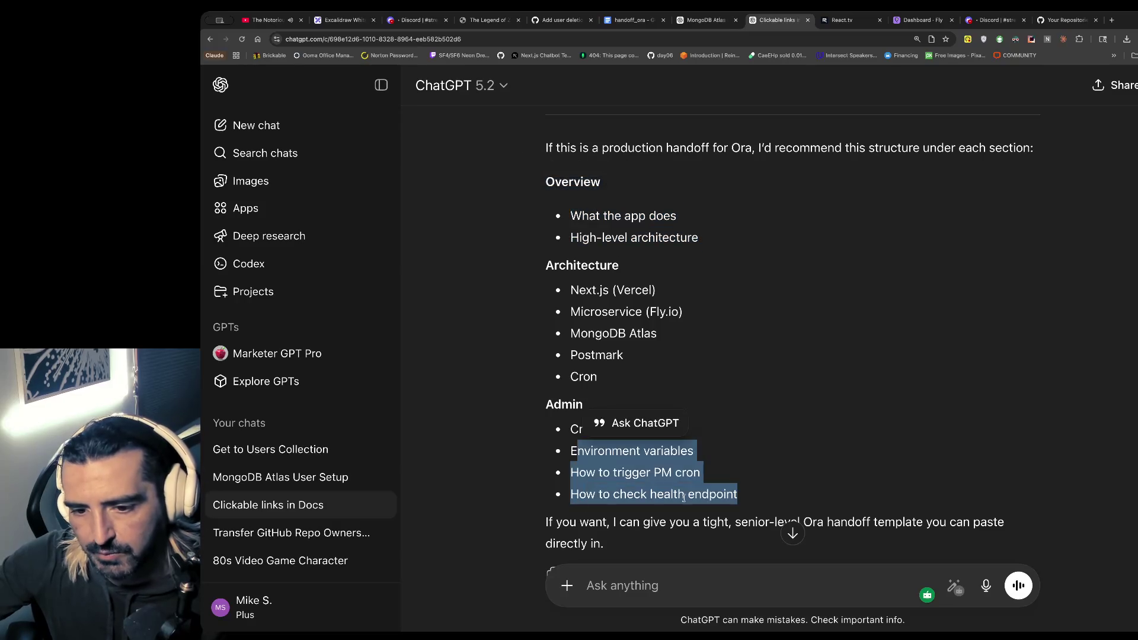
scroll(684, 500, "down", 2)
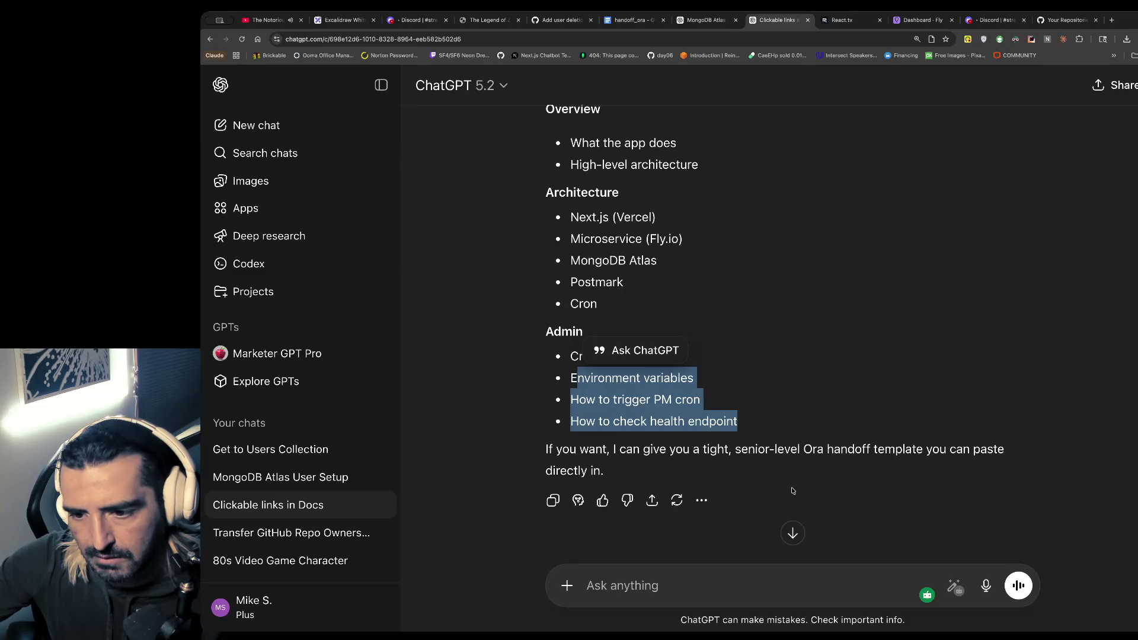
Step: Reply 'yes please' to accept the offered Ora handoff template
left_click(621, 602)
type("yes please")
key("Return")
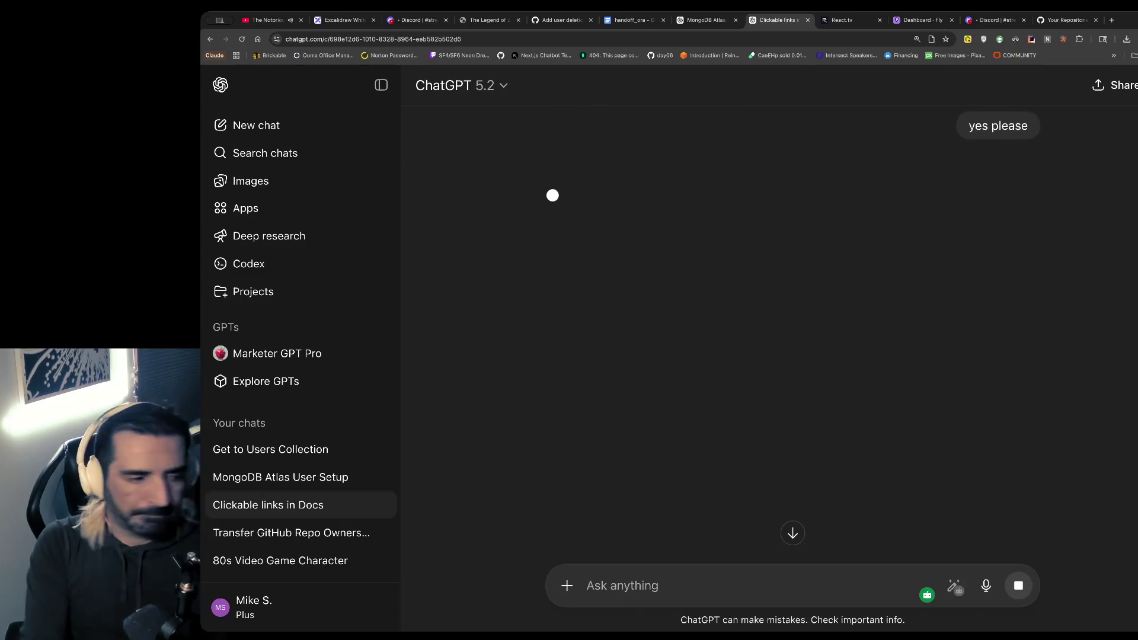
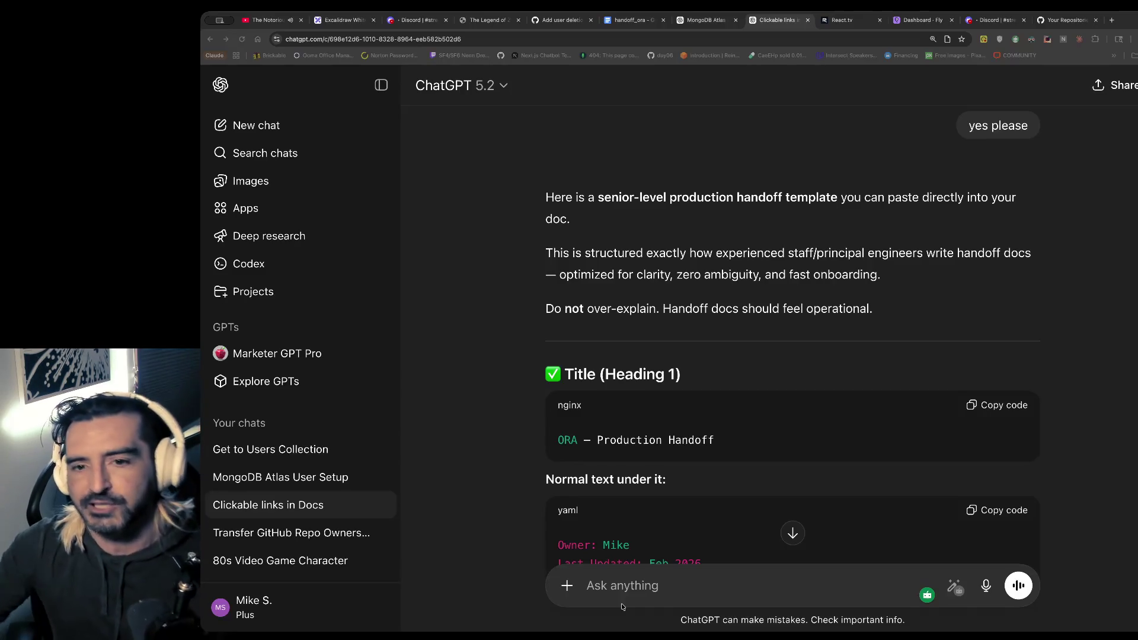
Step: Search Google for 'easy health raises' in a new tab
key("ctrl+t")
type("eas")
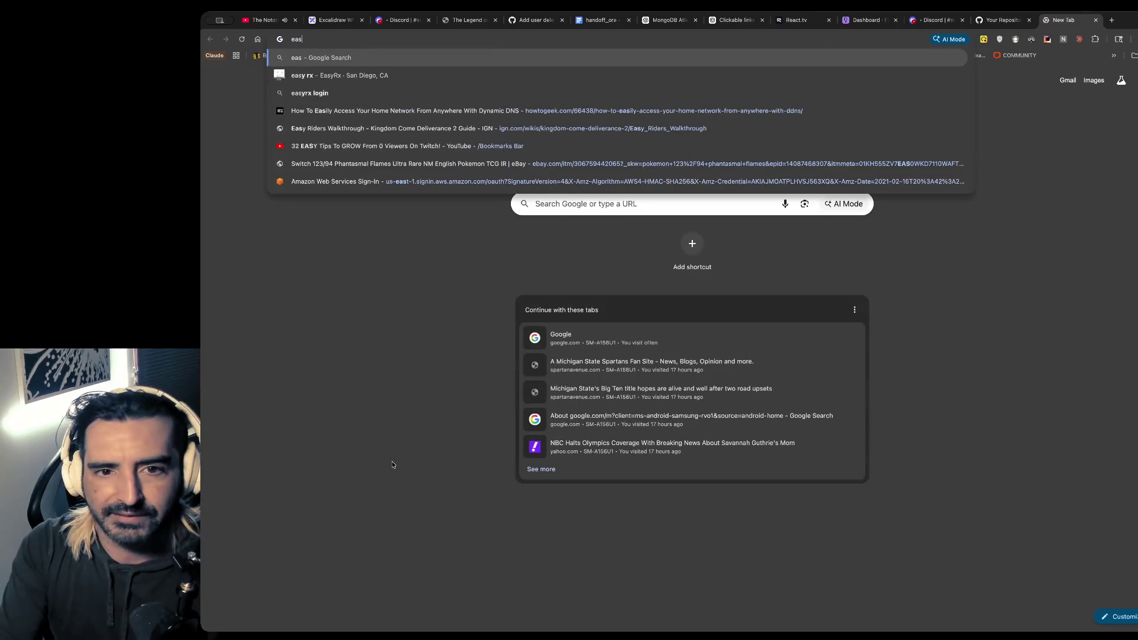
type("y health ")
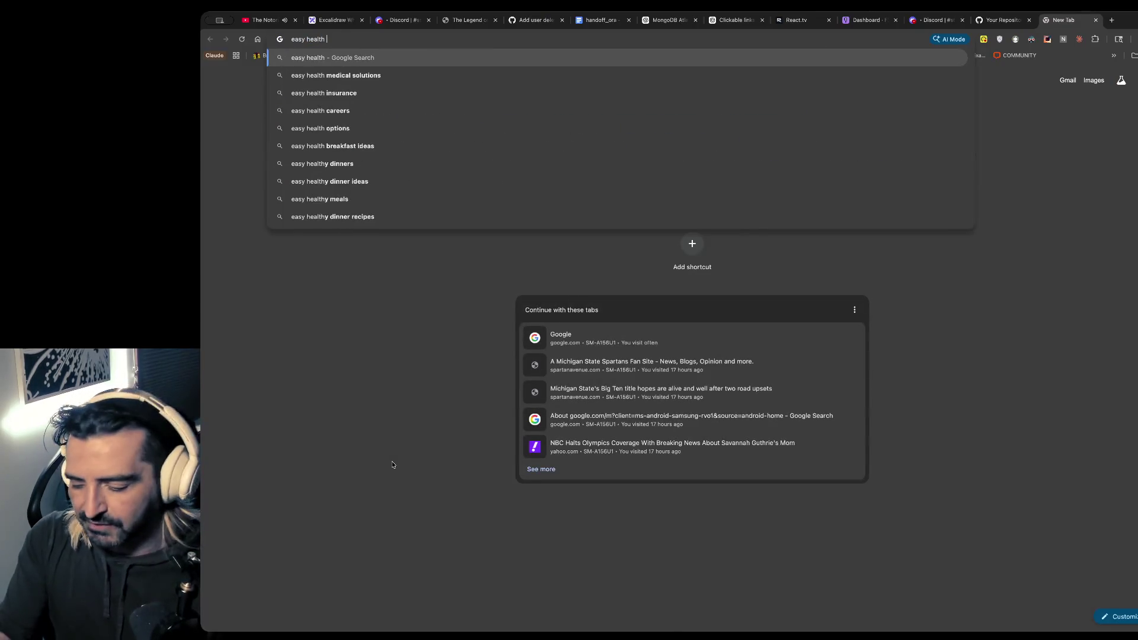
type("raises")
key("Return")
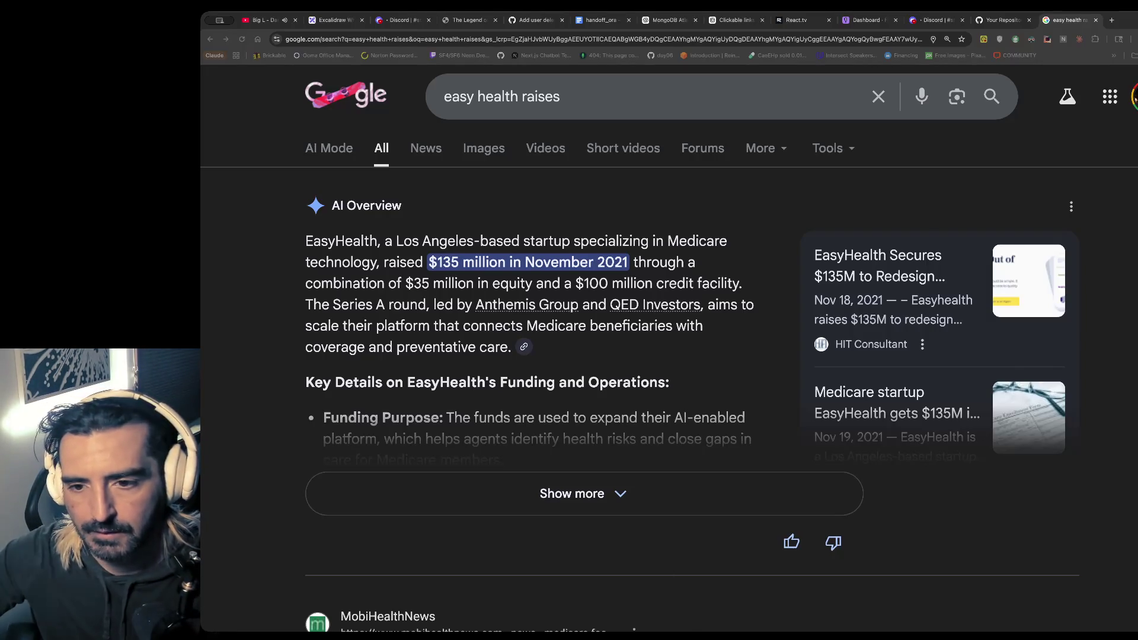
Step: Switch to the Excalidraw notes and place the cursor at the end of the red notes text
left_click(317, 23)
double_click(1024, 439)
left_click(1041, 441)
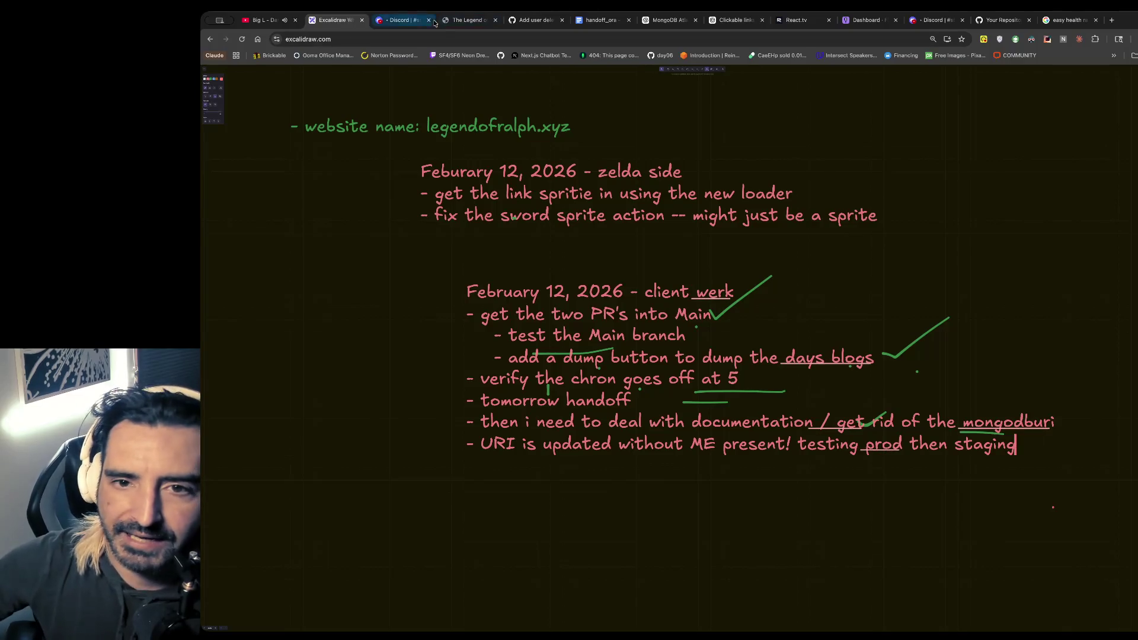
Step: Return to the Zelda game and walk Link onto the old man's sword to take it
left_click(456, 20)
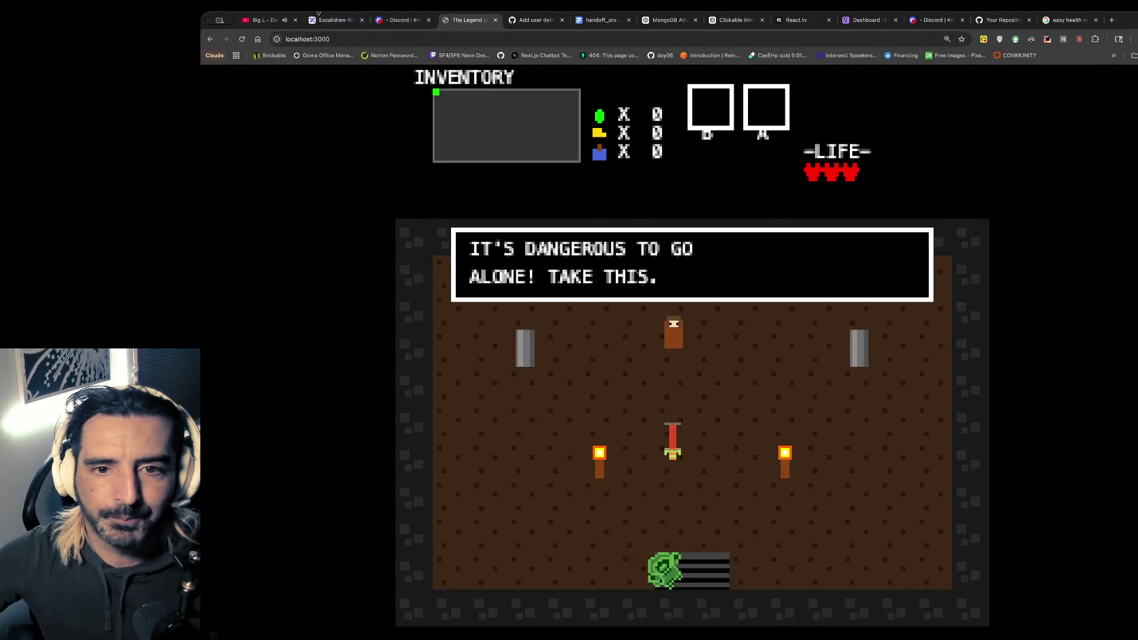
left_click(320, 20)
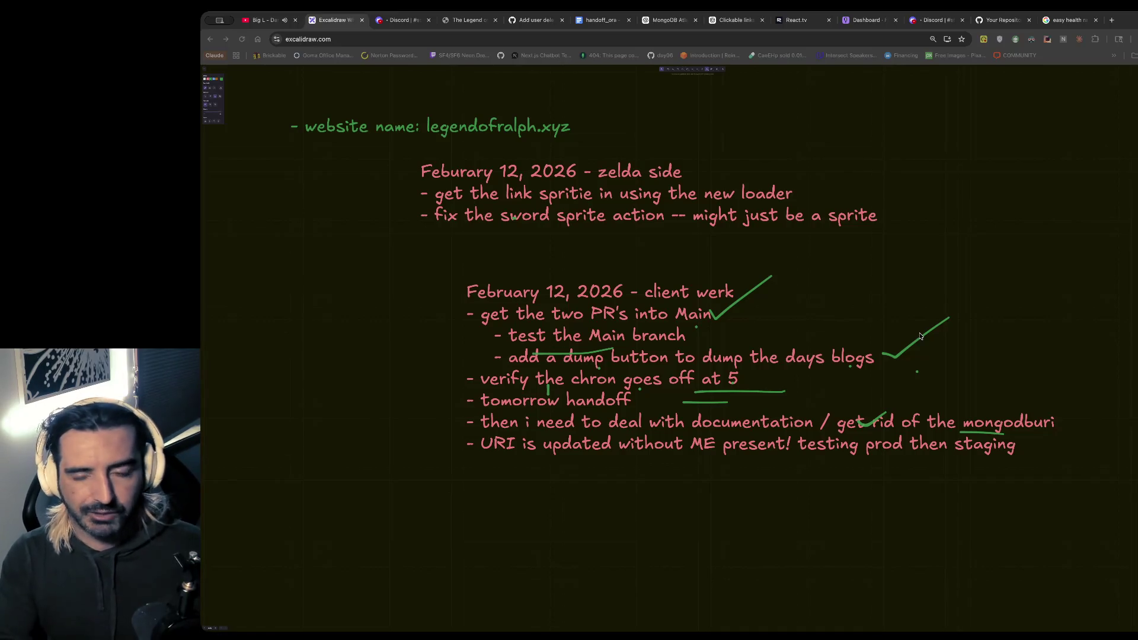
left_click(483, 16)
key("Left")
key("Up")
key("Up")
key("Right")
key("Up")
key("Left")
key("Right")
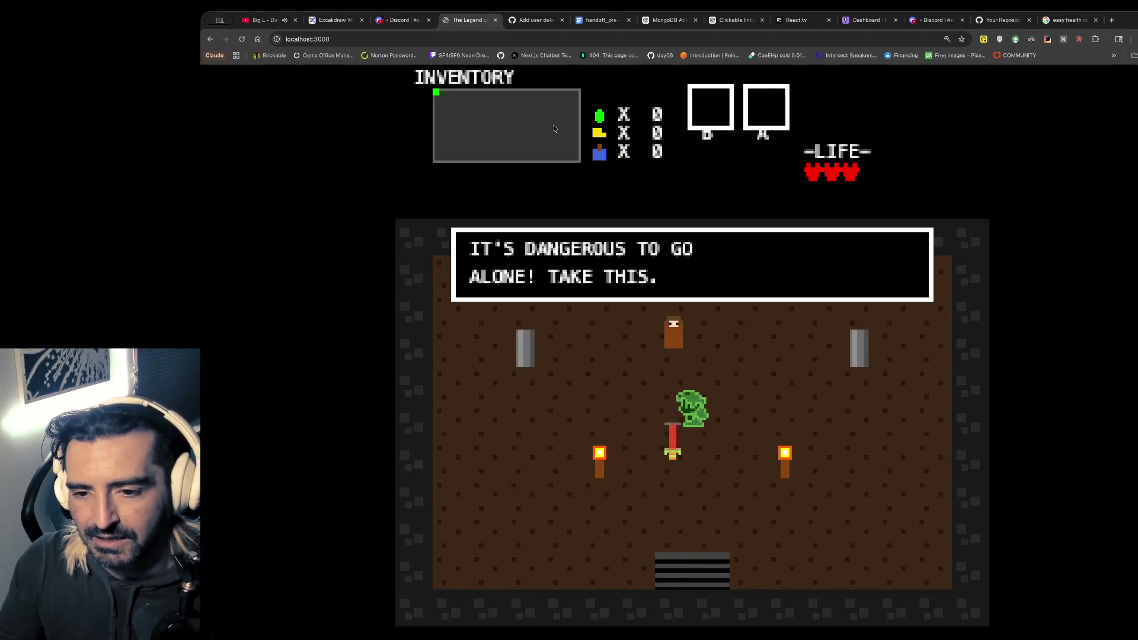
key("Up")
Step: Fire sword beams downward, right and left while moving around the cave
key("Down")
key("space")
key("Left")
key("Down")
key("space")
key("Right")
key("space")
key("Up")
key("Left")
key("space")
key("Right")
key("Down")
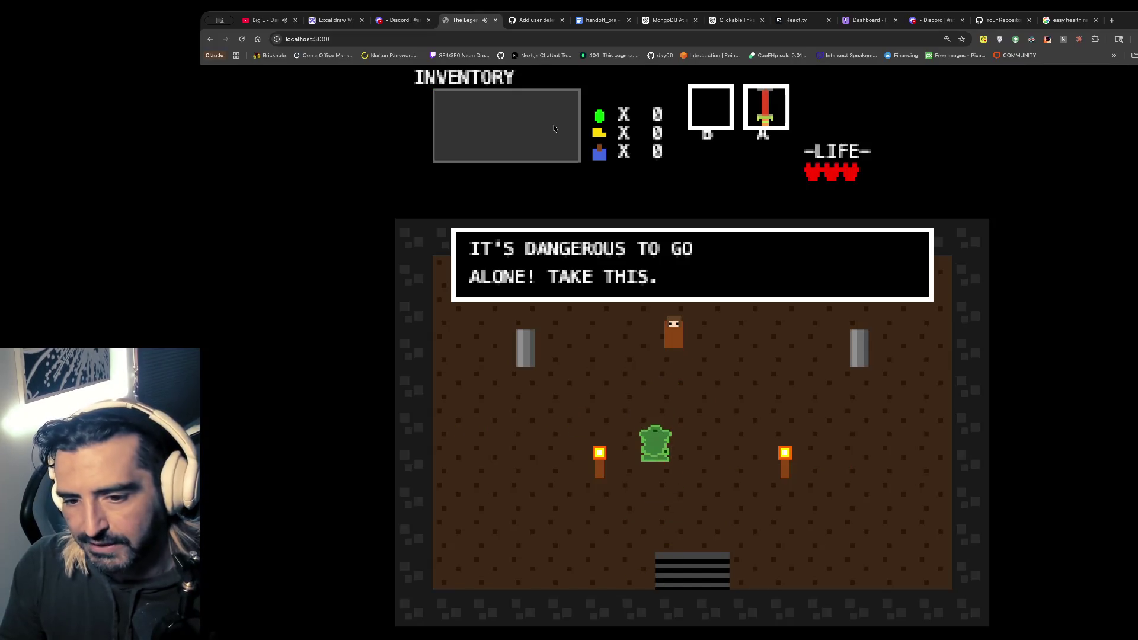
key("Right")
key("space")
Step: Walk Link toward the old man, then enter 'og nes legend of zelda old man' in a new tab
key("Up")
key("Left")
key("space")
key("Right")
key("space")
key("Up")
key("Down")
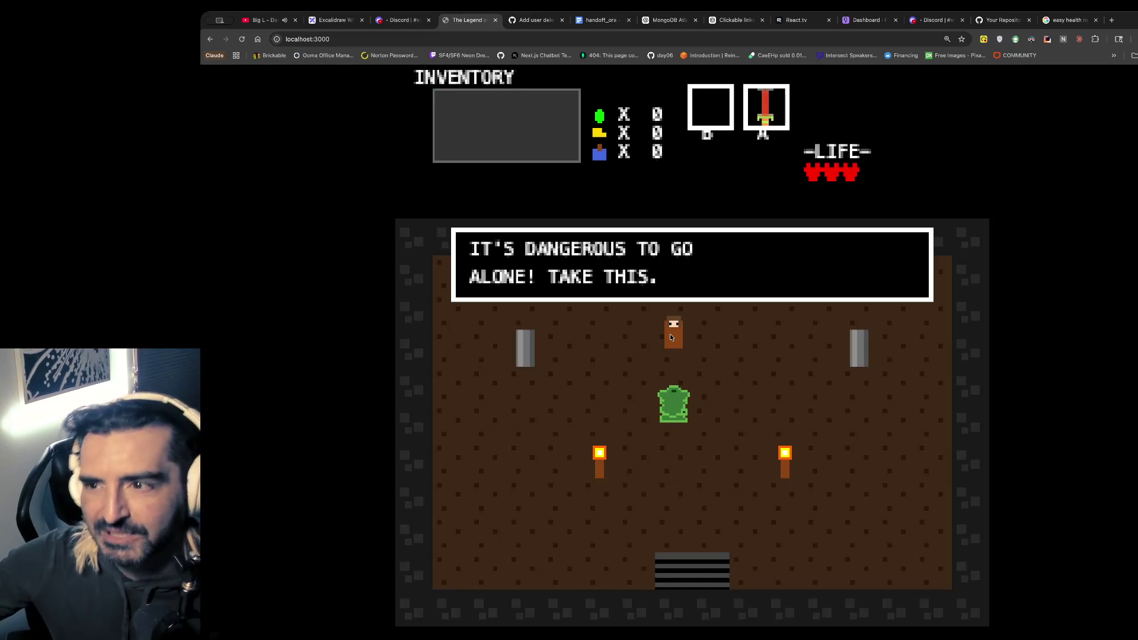
key("ctrl+t")
type("og nes")
type(" legend of zelda old man")
Step: Run the search, view the Zelda Wiki Old Man page, then return and expand the AI Overview
key("Return")
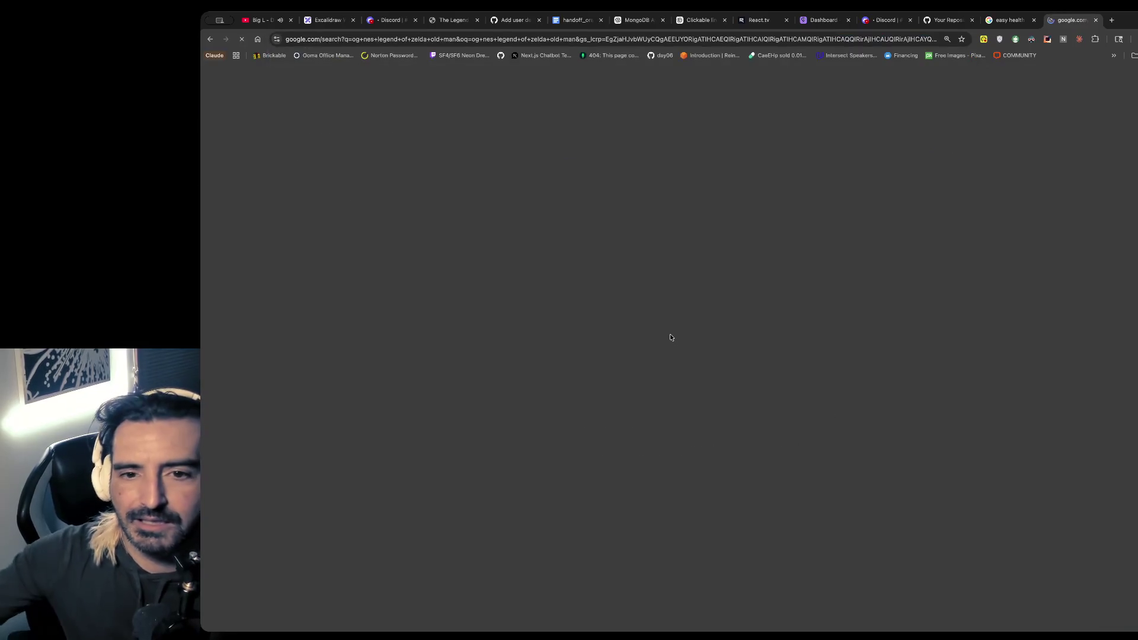
left_click(427, 261)
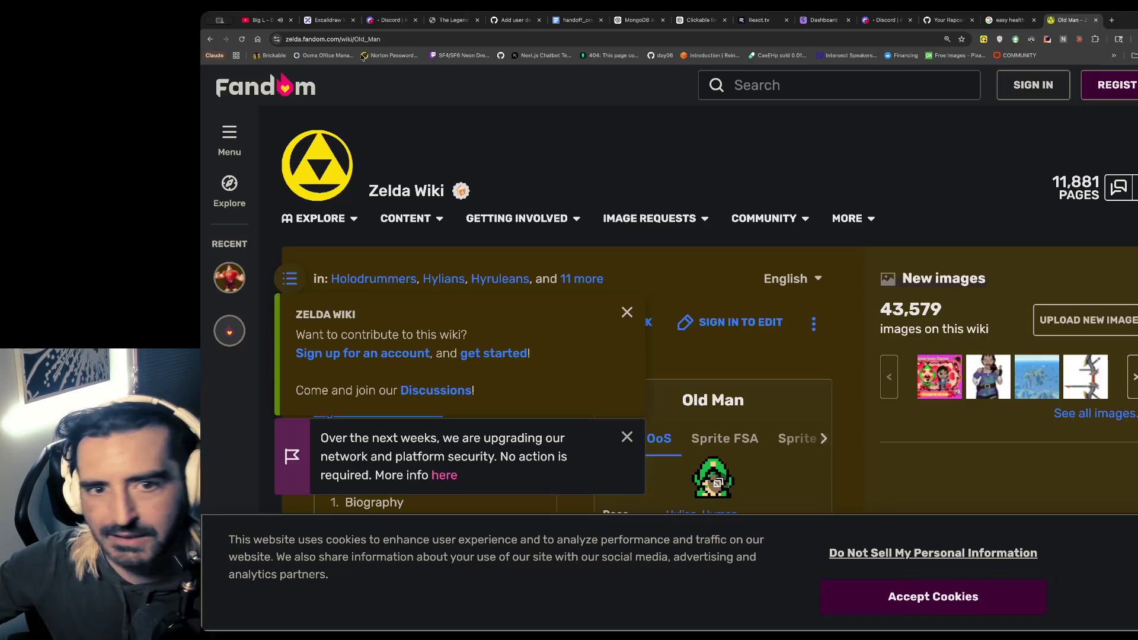
left_click(209, 38)
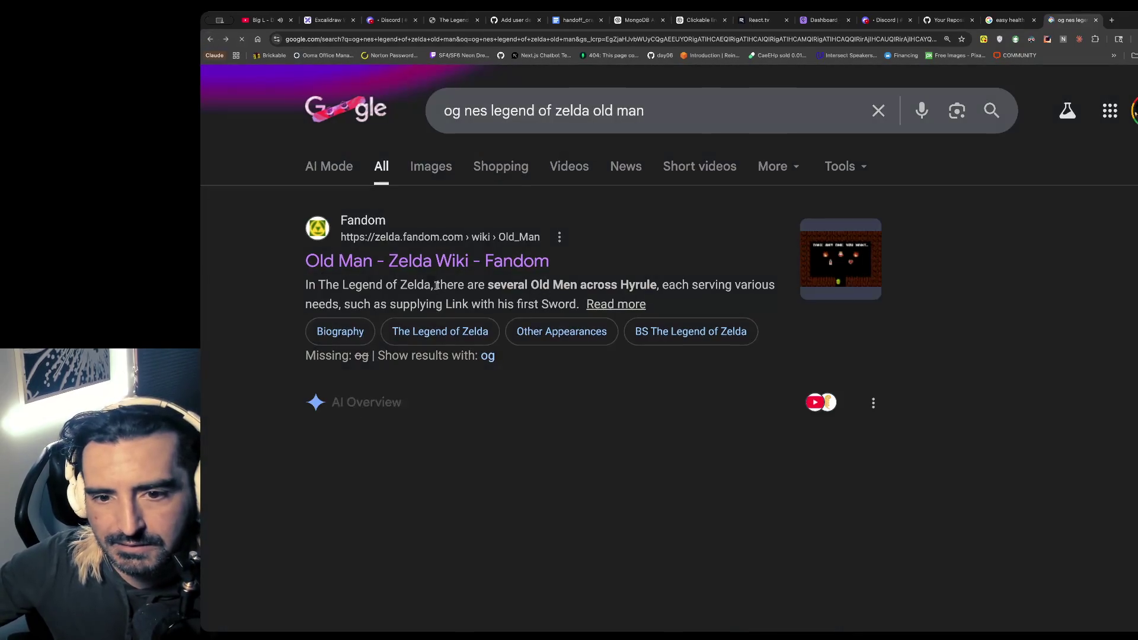
scroll(635, 280, "down", 7)
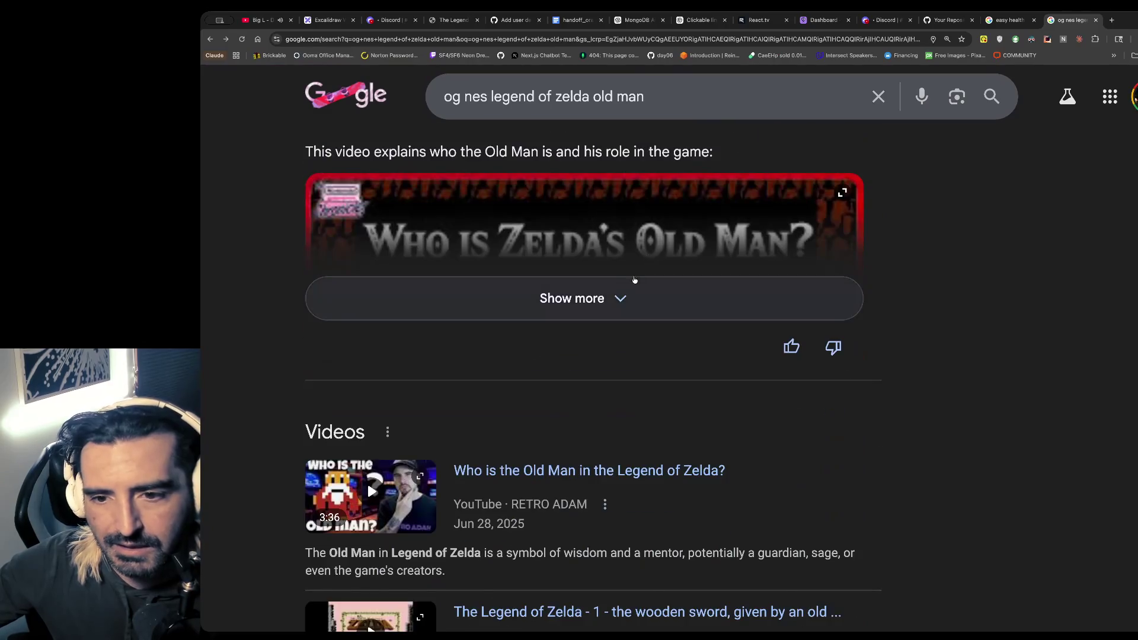
left_click(635, 280)
scroll(388, 147, "up", 7)
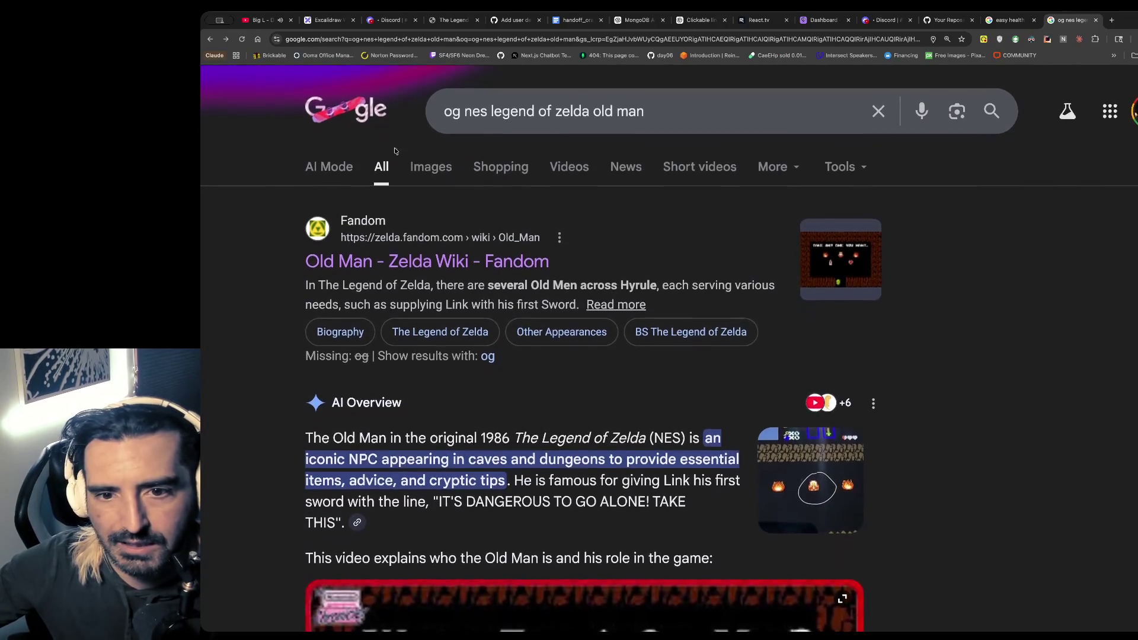
Step: Check Shopping and Images results, preview the first Old Man image, then return to Excalidraw
left_click(501, 167)
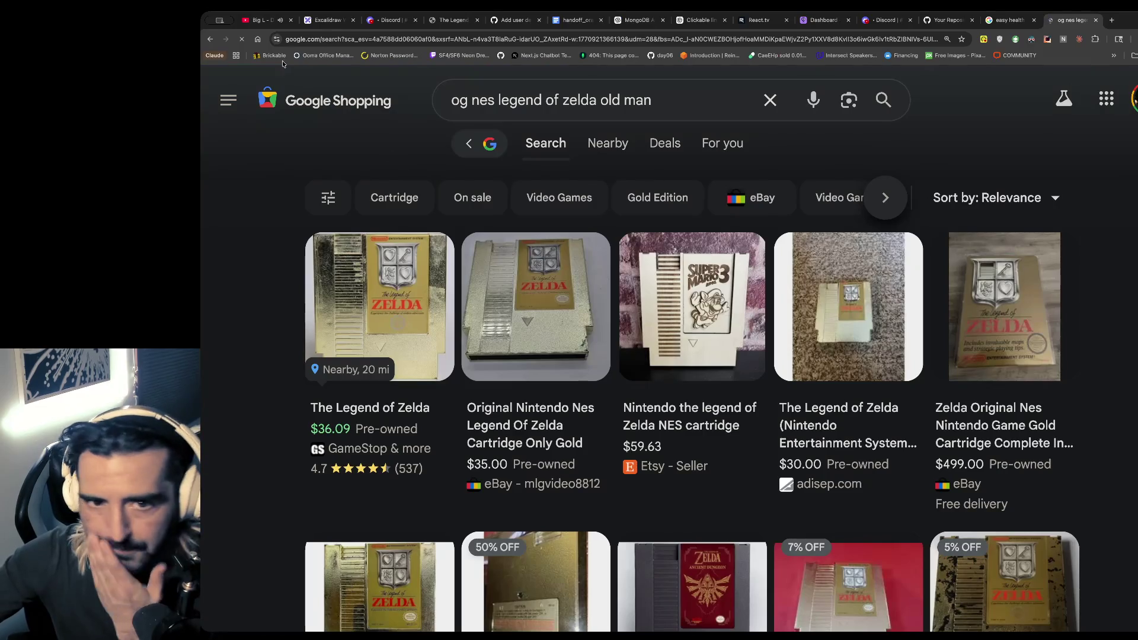
left_click(469, 143)
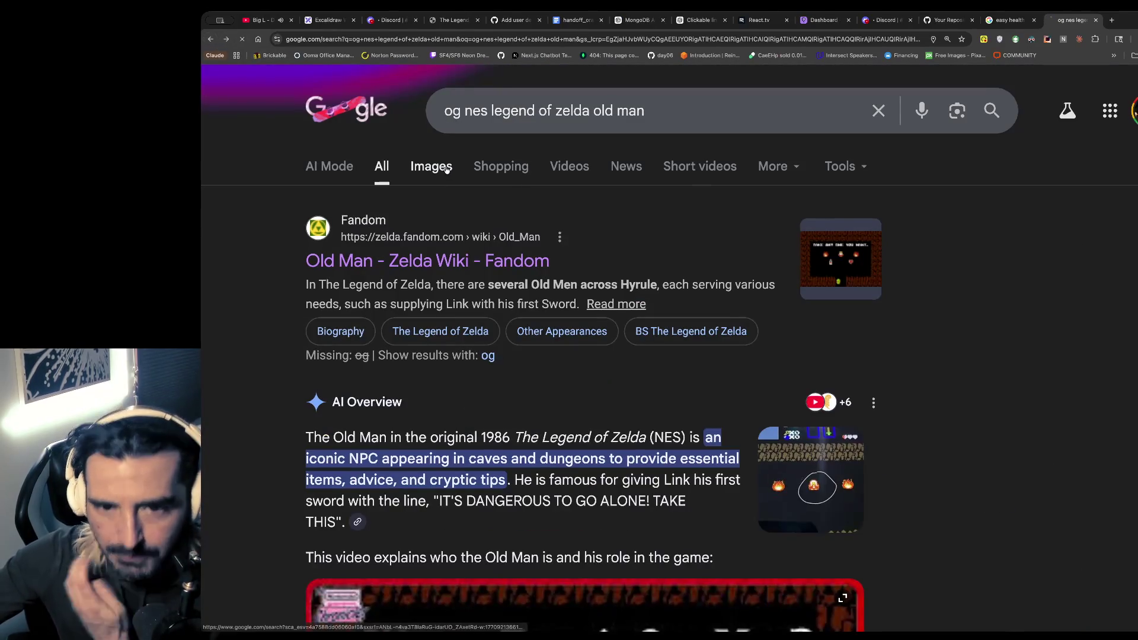
left_click(447, 168)
left_click(389, 323)
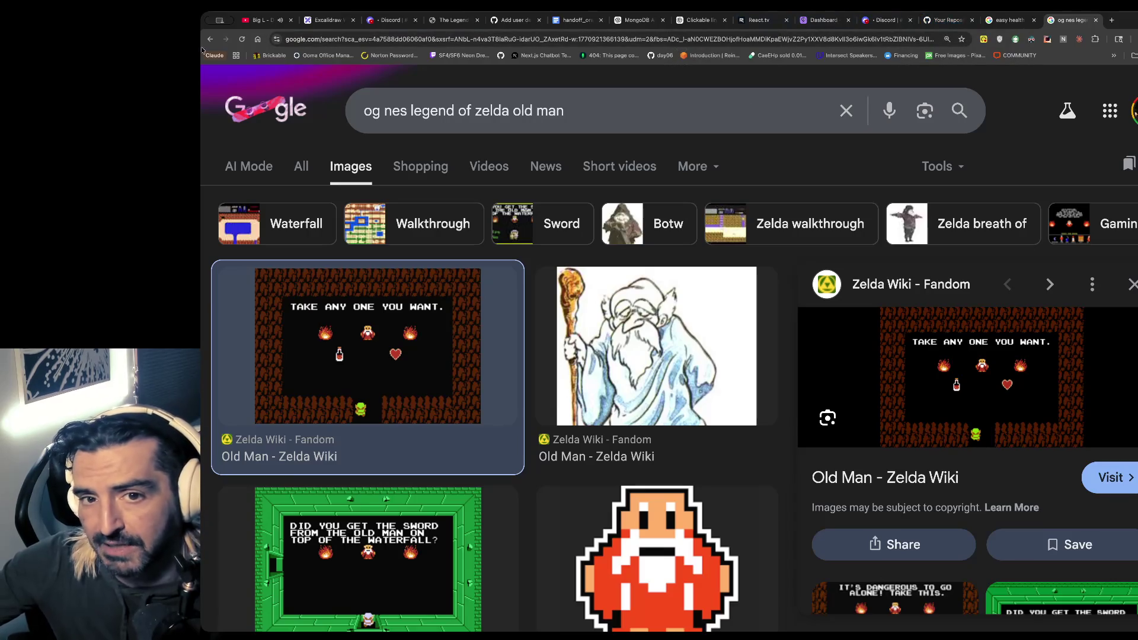
left_click(351, 19)
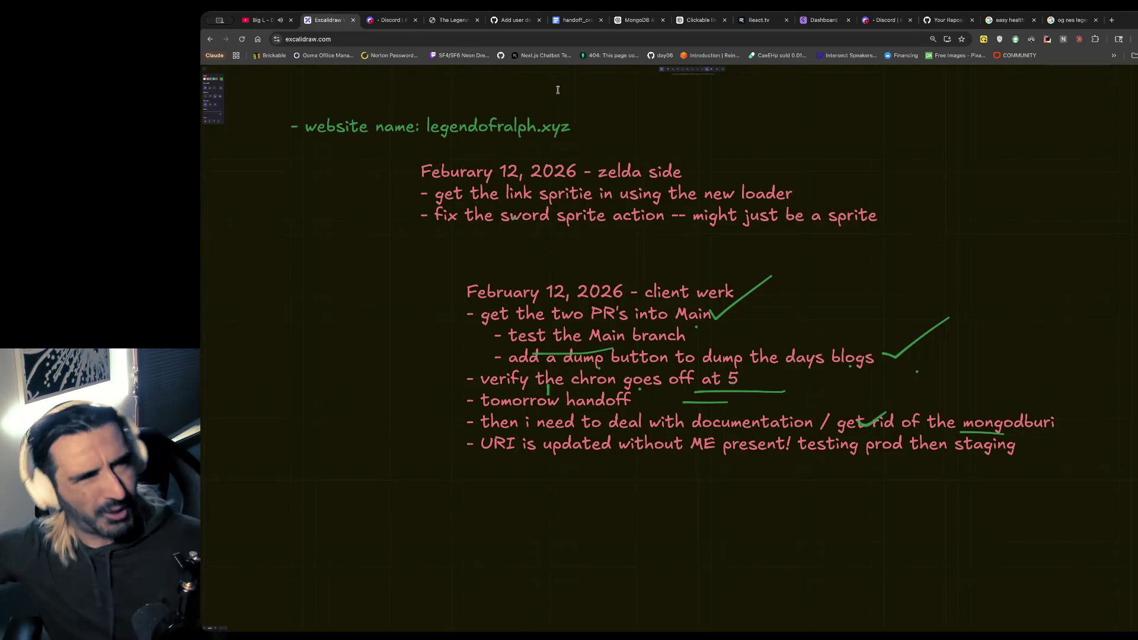
Step: Take Link down the cave stairs into the overworld and collect the rupee
left_click(454, 20)
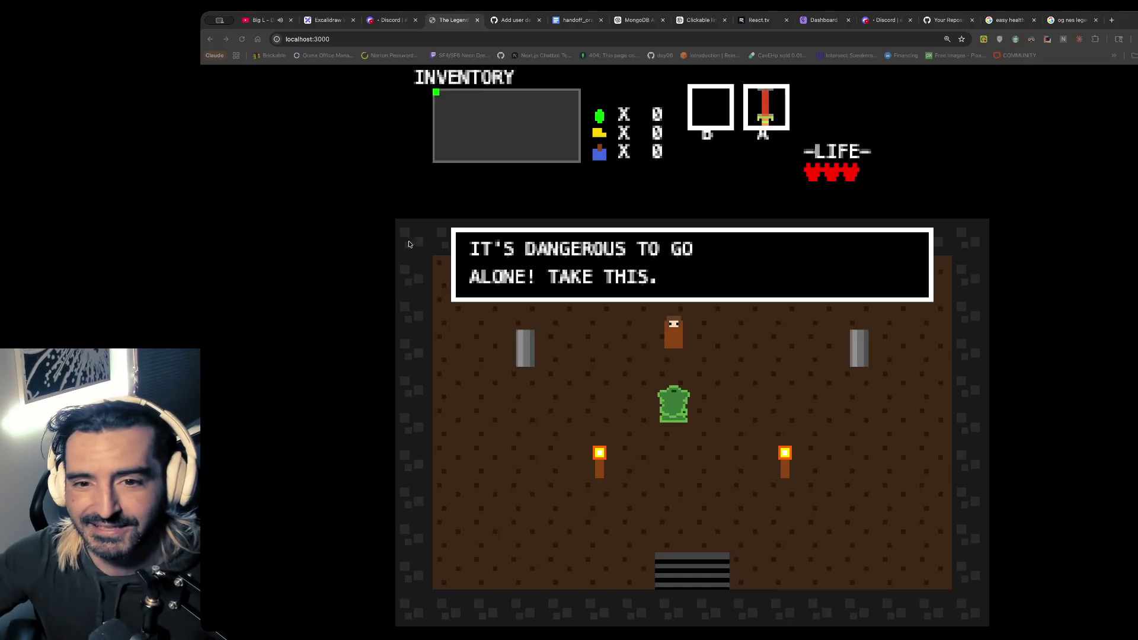
left_click(387, 102)
key("Down")
key("Left")
key("Down")
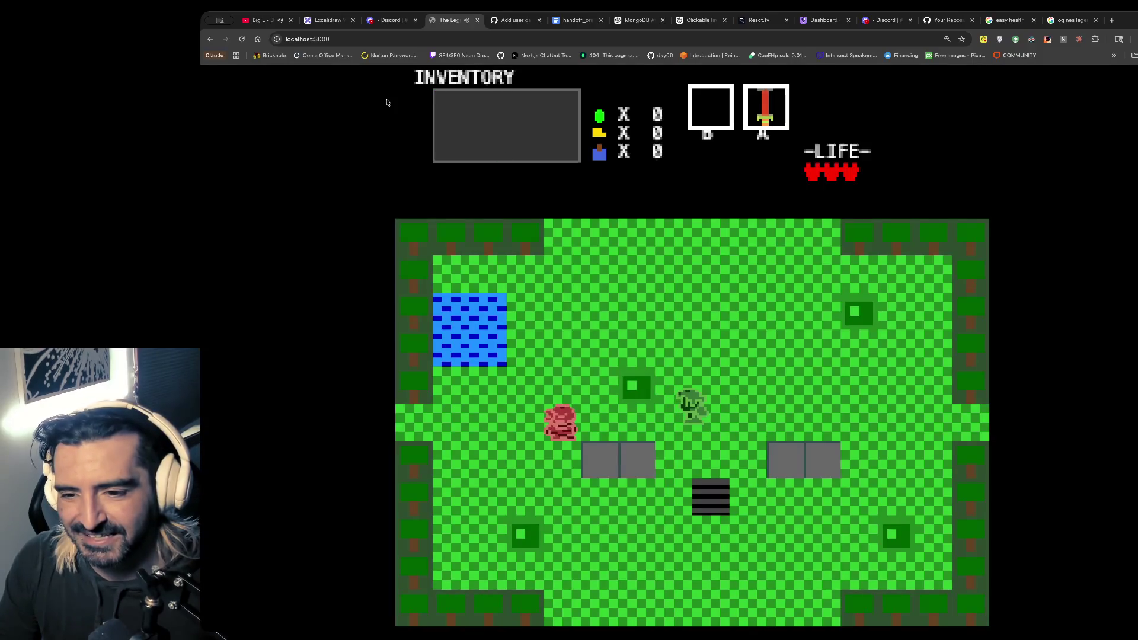
key("Right")
key("Up")
key("Right")
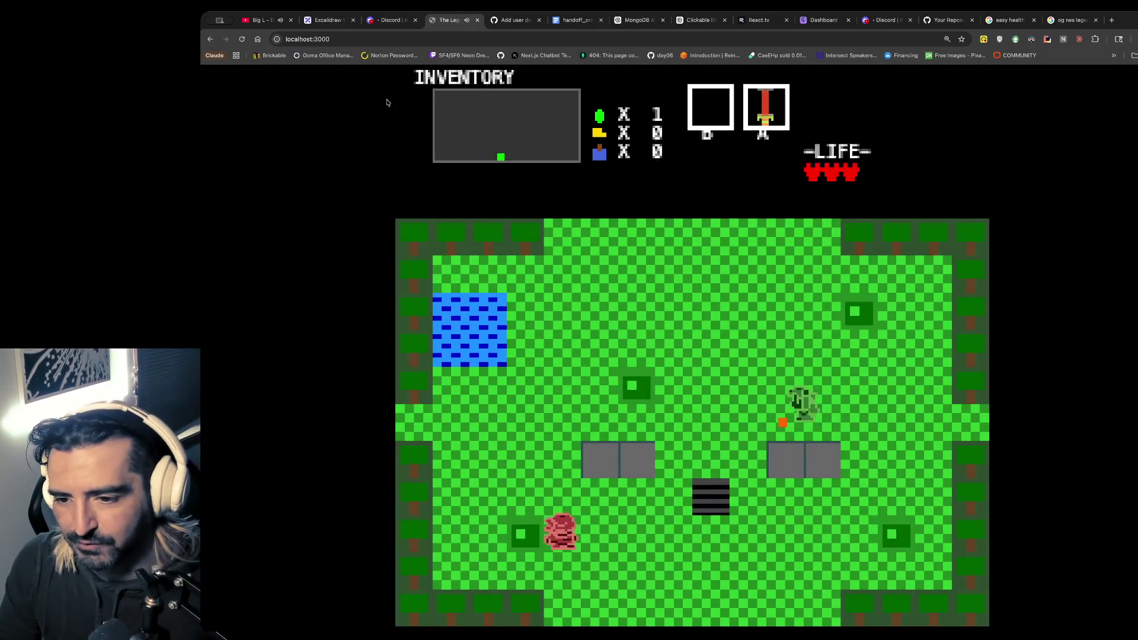
key("Left")
Step: Walk Link across the field and into the next room to the right
key("Left")
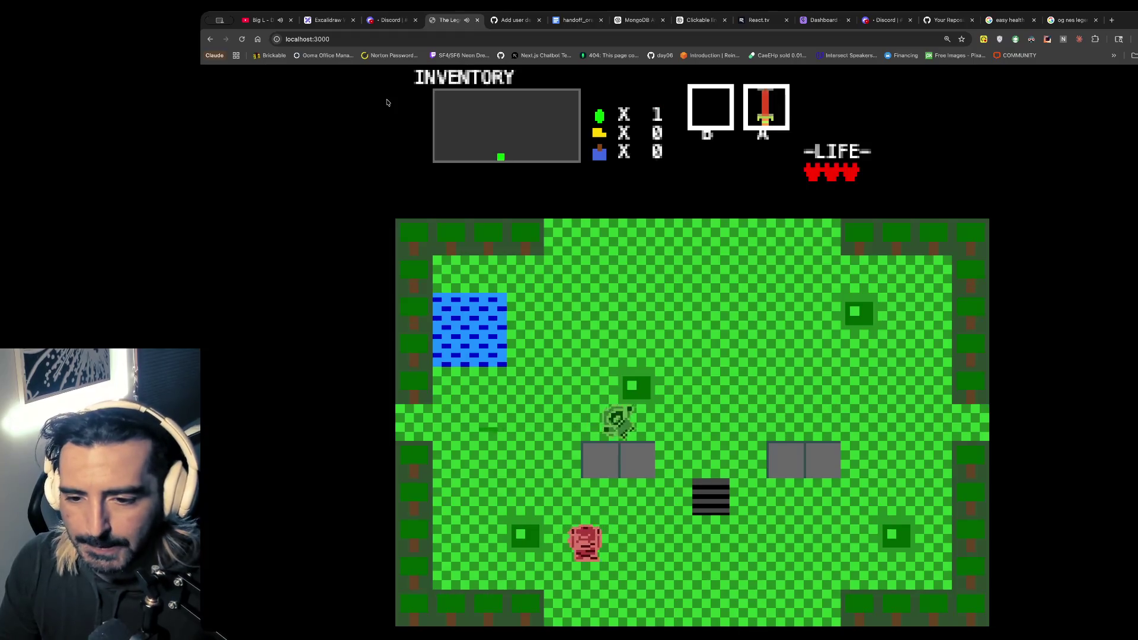
key("Up")
key("Down")
key("Left")
key("Up")
key("Right")
key("Up")
key("Right")
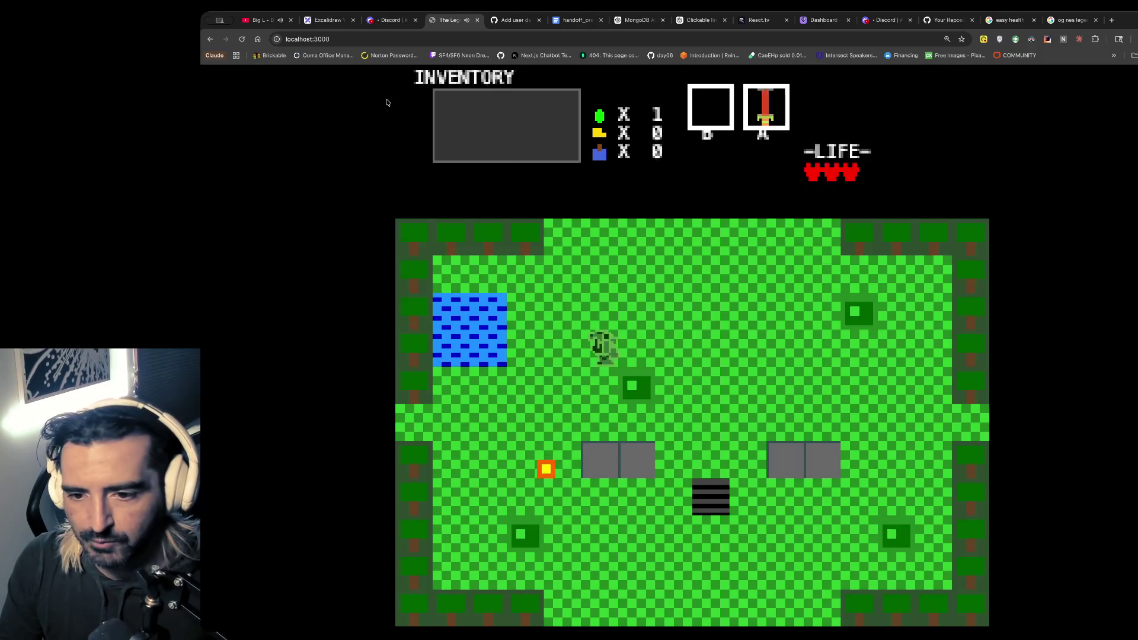
key("Down")
key("Right")
key("Down")
key("Right")
key("Right")
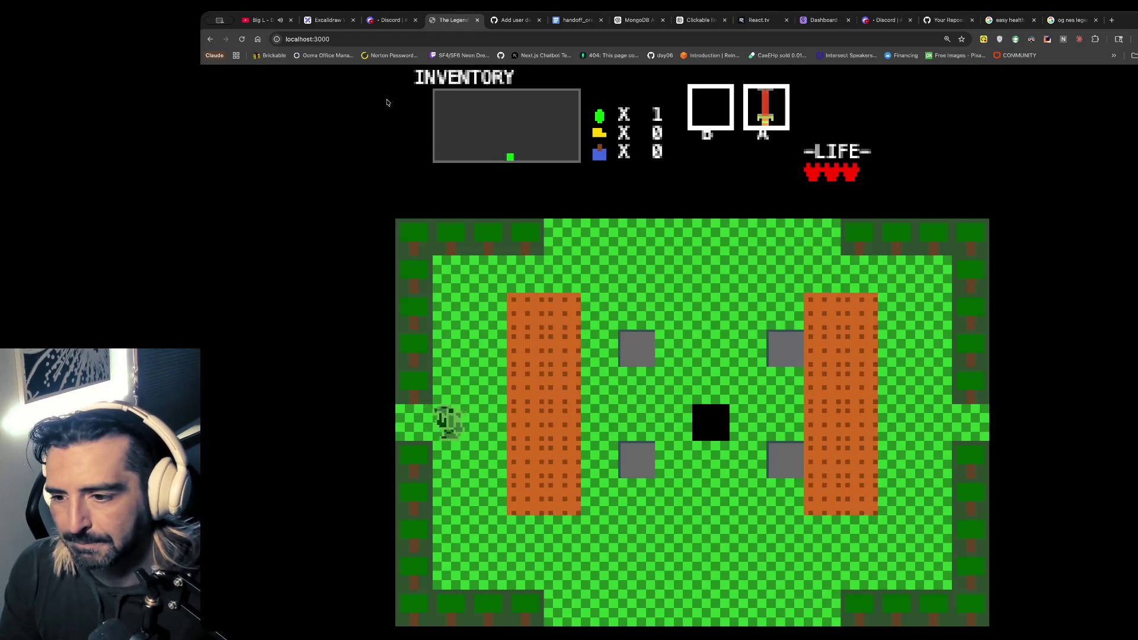
key("Right")
key("Left")
key("Down")
key("Right")
key("Down")
Step: Walk Link past the blocks to the stairs screen and into the grey tiled room
key("Right")
key("Right")
key("Left")
key("Up")
key("Right")
key("Up")
key("Right")
key("Down")
key("Right")
key("Up")
key("Right")
key("Right")
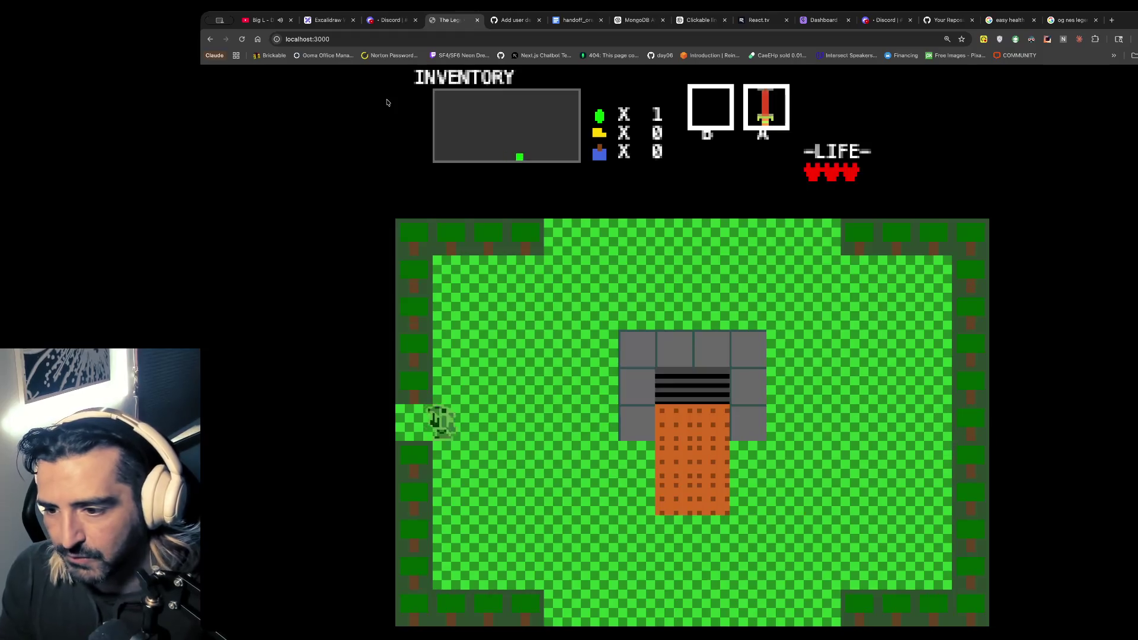
key("Up")
key("Right")
key("Up")
key("Right")
key("Up")
key("Up")
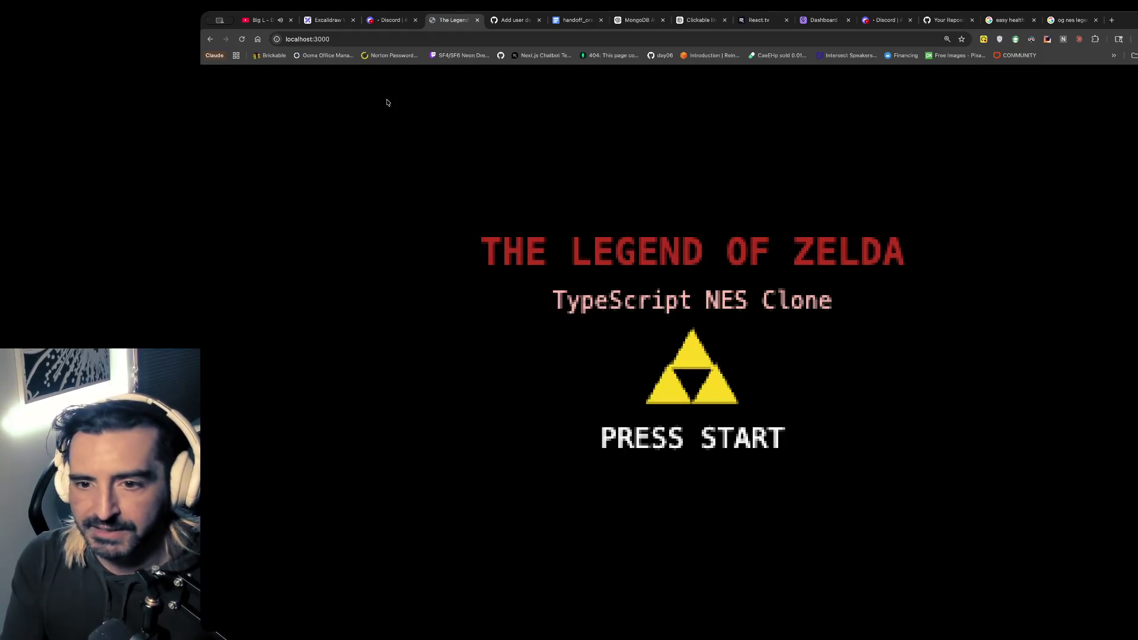
Step: Start a new game, pick up the sword again, and return to the cave stairs
key("Return")
key("Return")
key("Left")
key("Up")
key("Right")
key("Up")
key("Down")
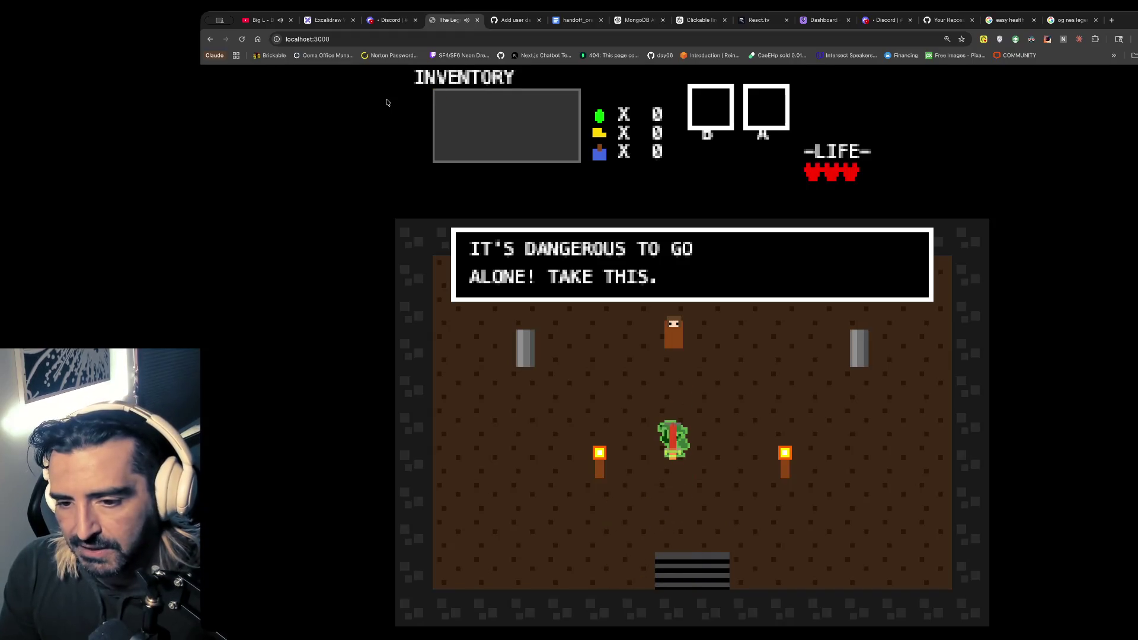
key("Up")
key("Right")
key("Down")
key("Down")
key("Left")
key("Right")
key("Down")
Step: Leave the cave, shoot the octorok, collect its rupee and enter the room to the right
key("Right")
key("Up")
key("space")
key("space")
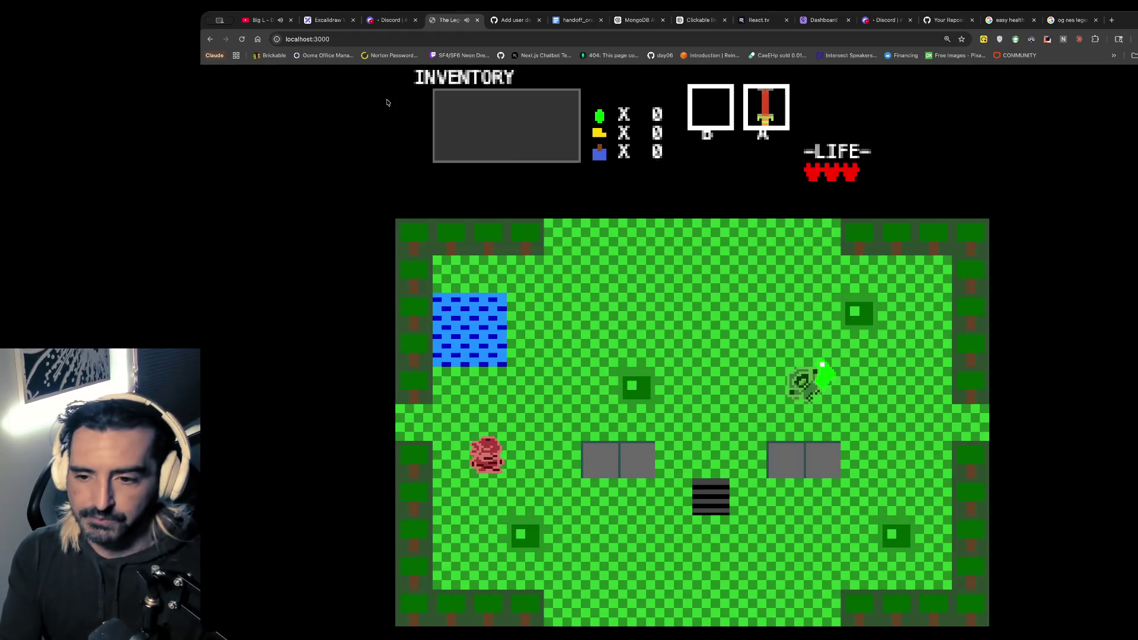
key("Left")
key("Up")
key("Down")
key("Right")
key("Right")
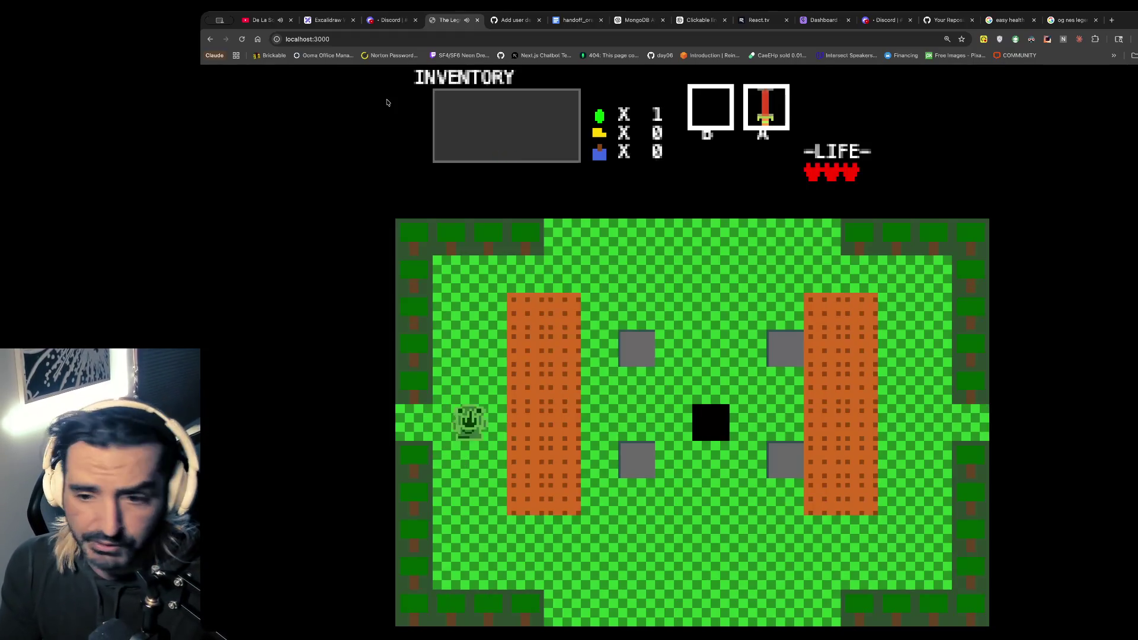
key("Down")
key("Right")
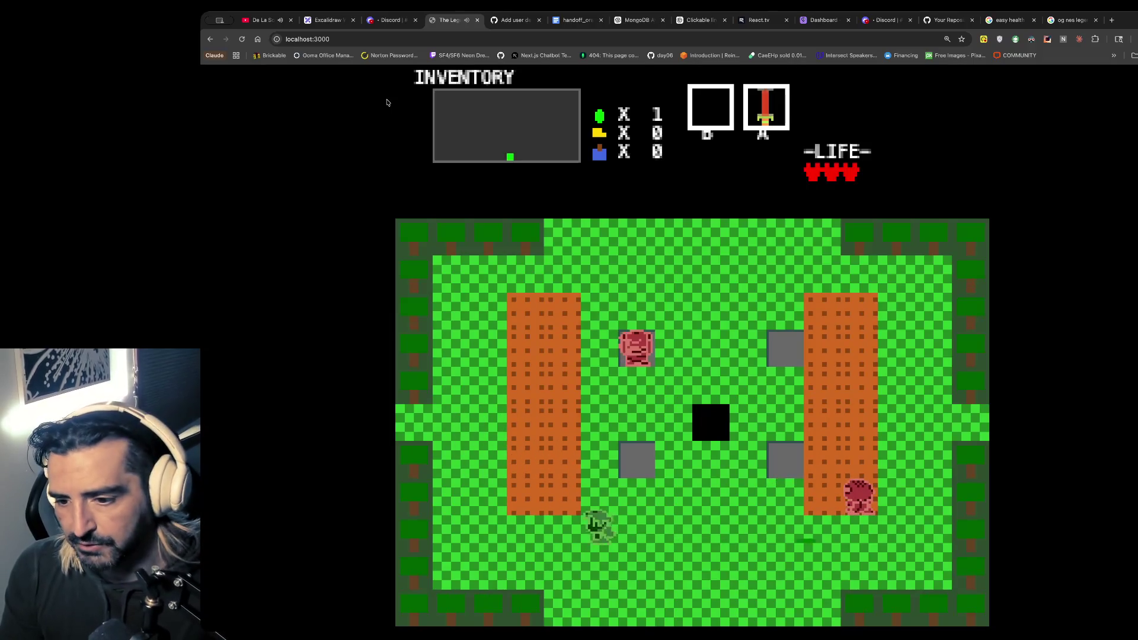
Step: Defeat the octorok beside the grey block and head right toward the cave
key("Up")
key("Up")
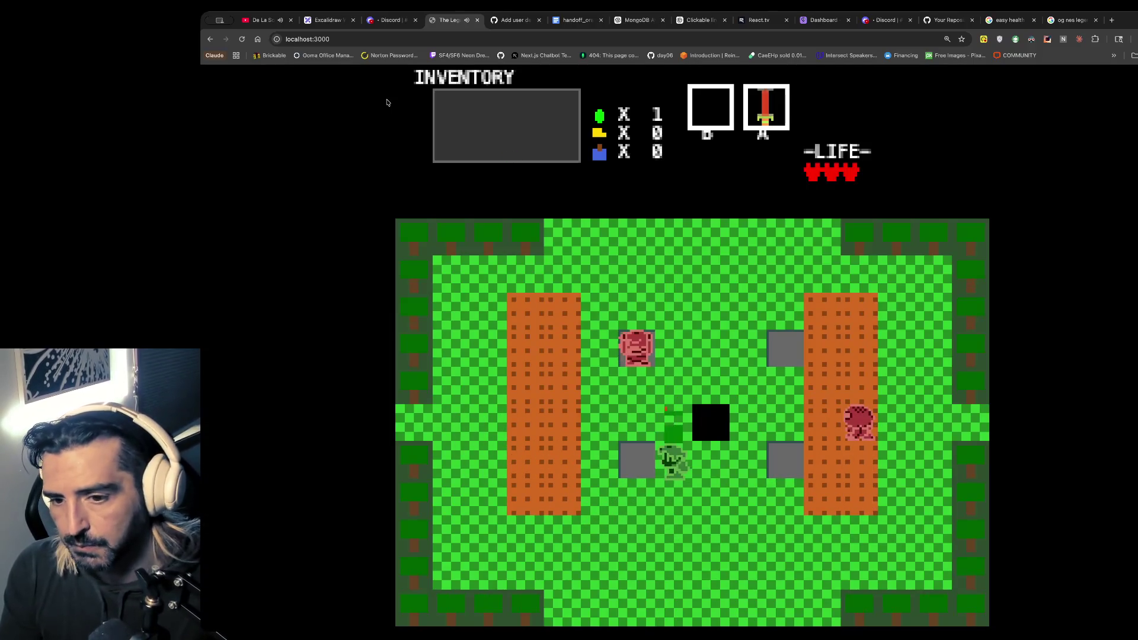
key("Right")
key("Down")
key("Up")
key("space")
key("Down")
key("Right")
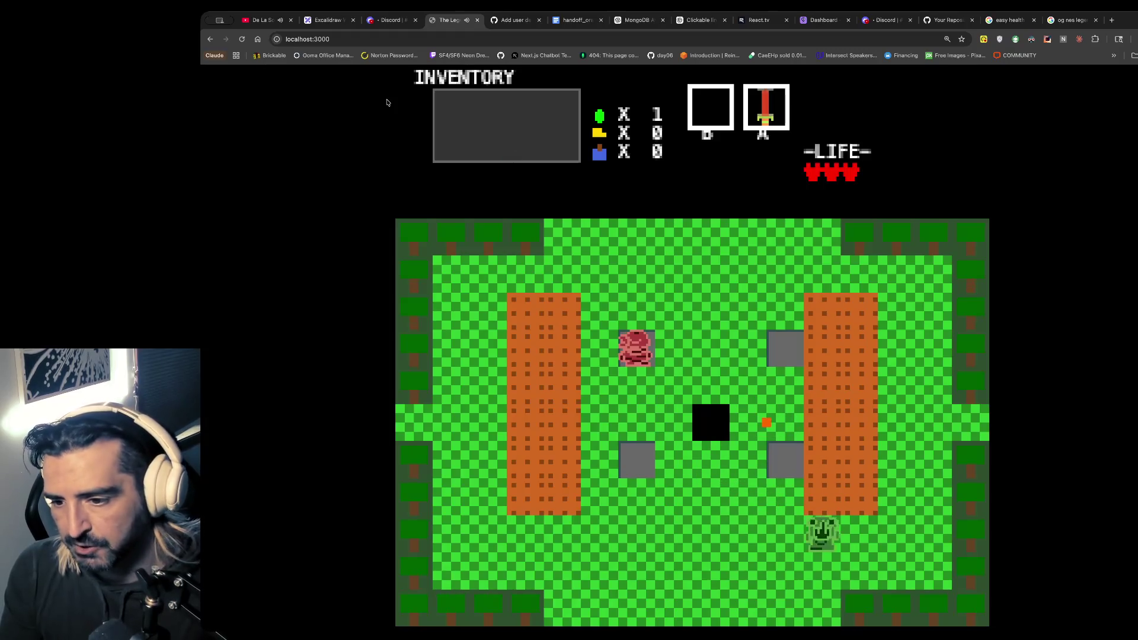
key("Up")
key("Right")
key("Right")
key("Up")
key("Down")
Step: Enter the cave, fire sword beams left and right in the dungeon, and go through the north door
key("Right")
key("Up")
key("space")
key("Up")
key("Down")
key("space")
key("Left")
key("space")
key("Right")
key("space")
key("Up")
key("Up")
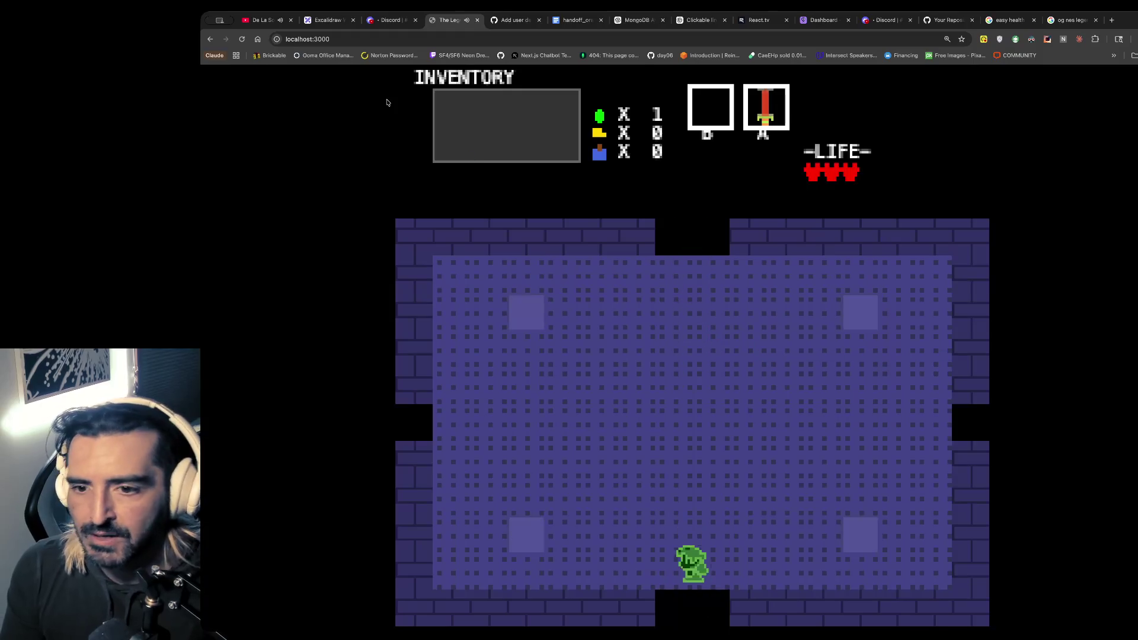
key("space")
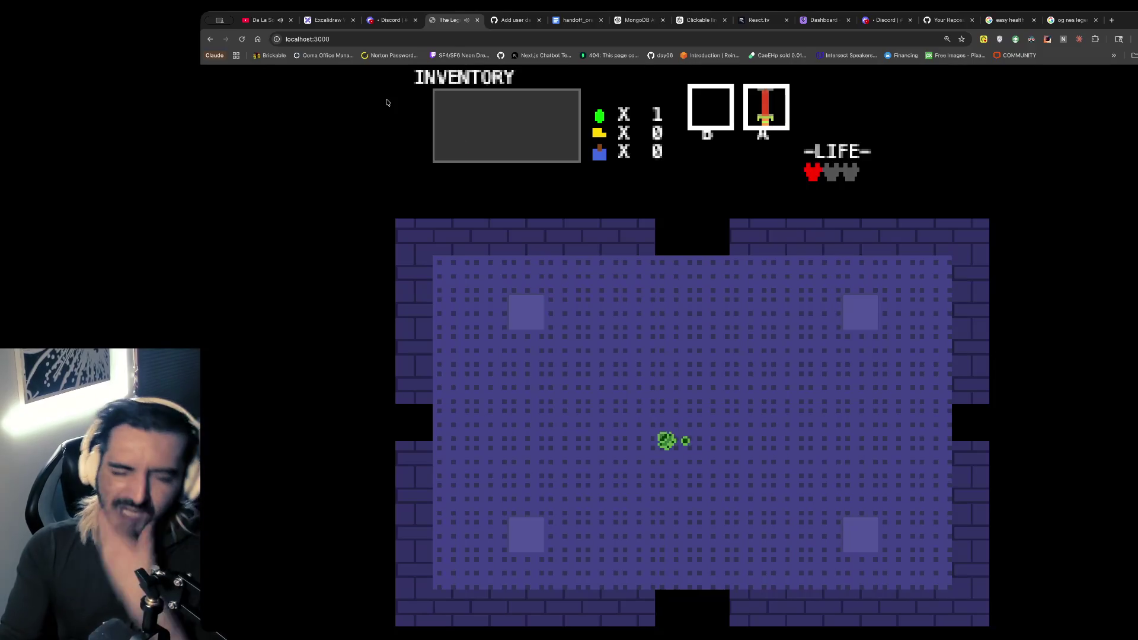
Step: Take Link out the left door into a new room and strike the upper enemy
key("Left")
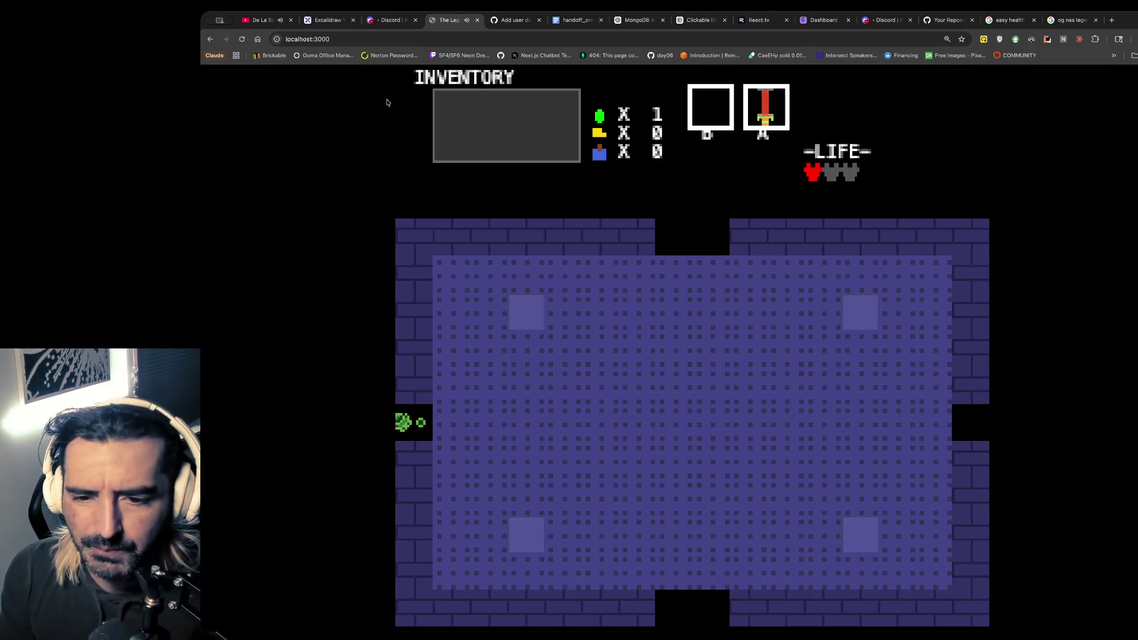
key("Up")
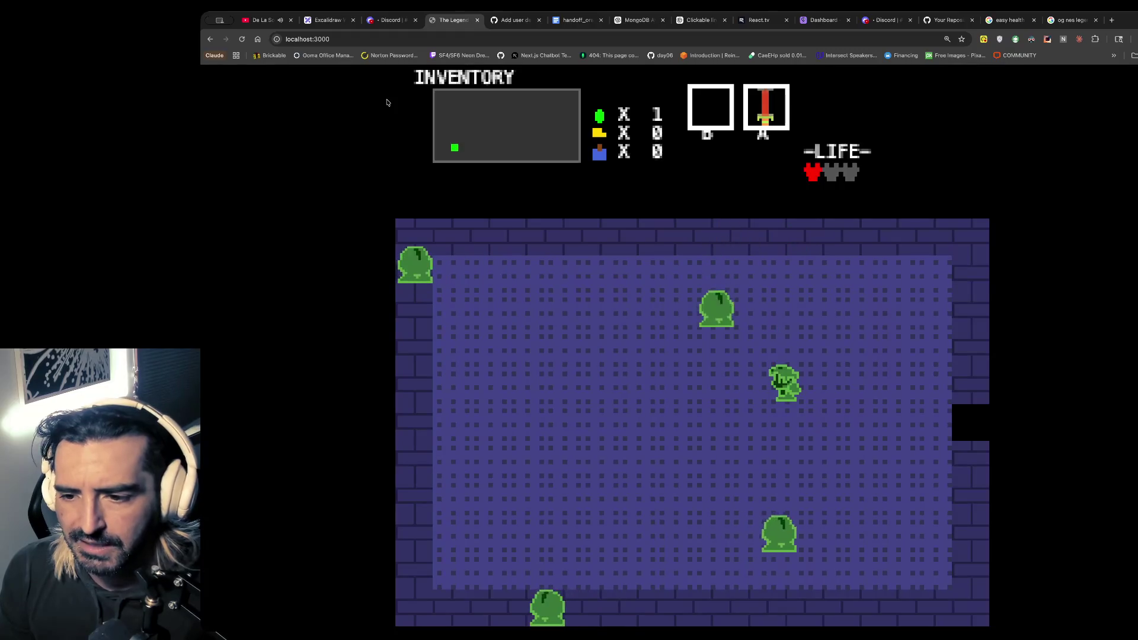
key("Left")
key("Up")
key("Right")
key("space")
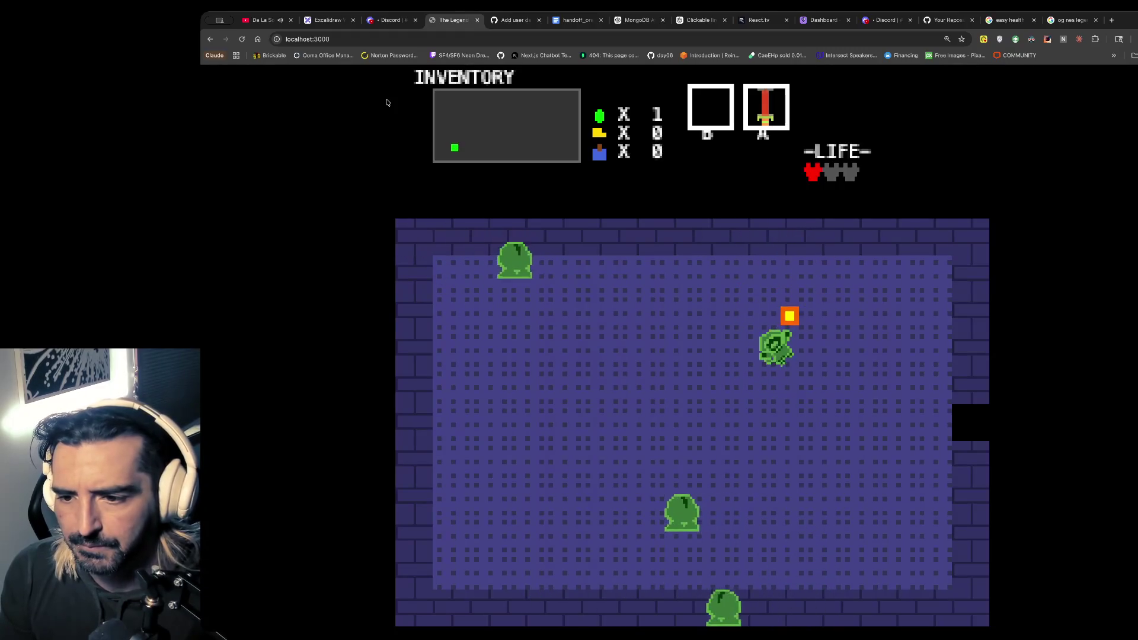
key("Up")
key("Left")
Step: Pick up the rupee on the right, then move among the blobs until Link's life runs out
key("Right")
key("Down")
key("Right")
key("Down")
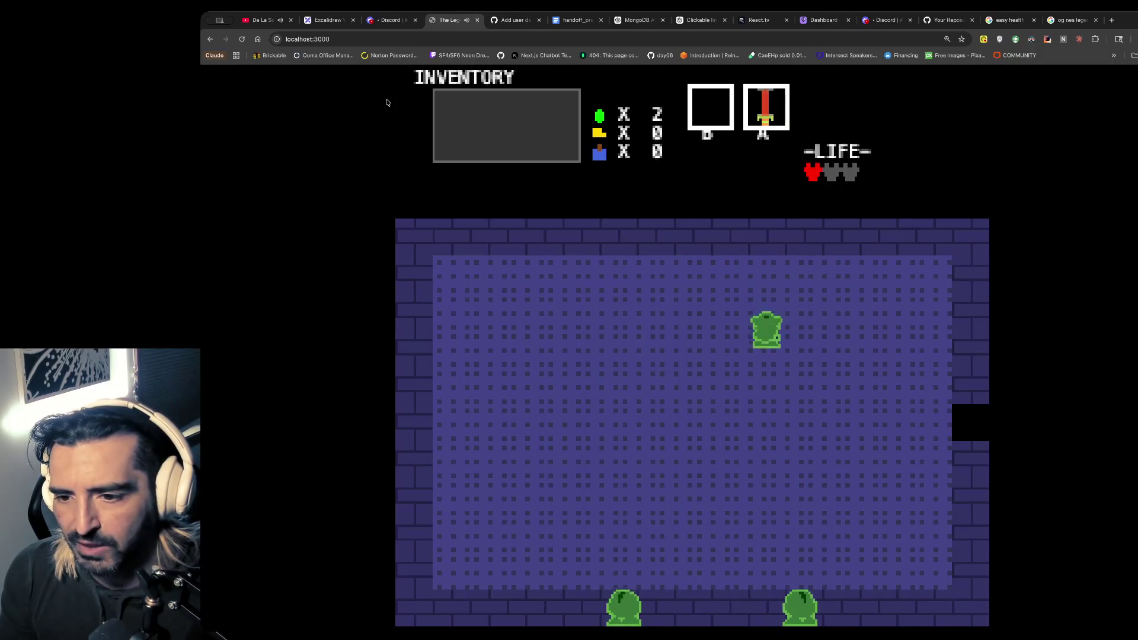
key("Right")
key("Down")
key("Right")
key("Left")
key("Down")
key("Right")
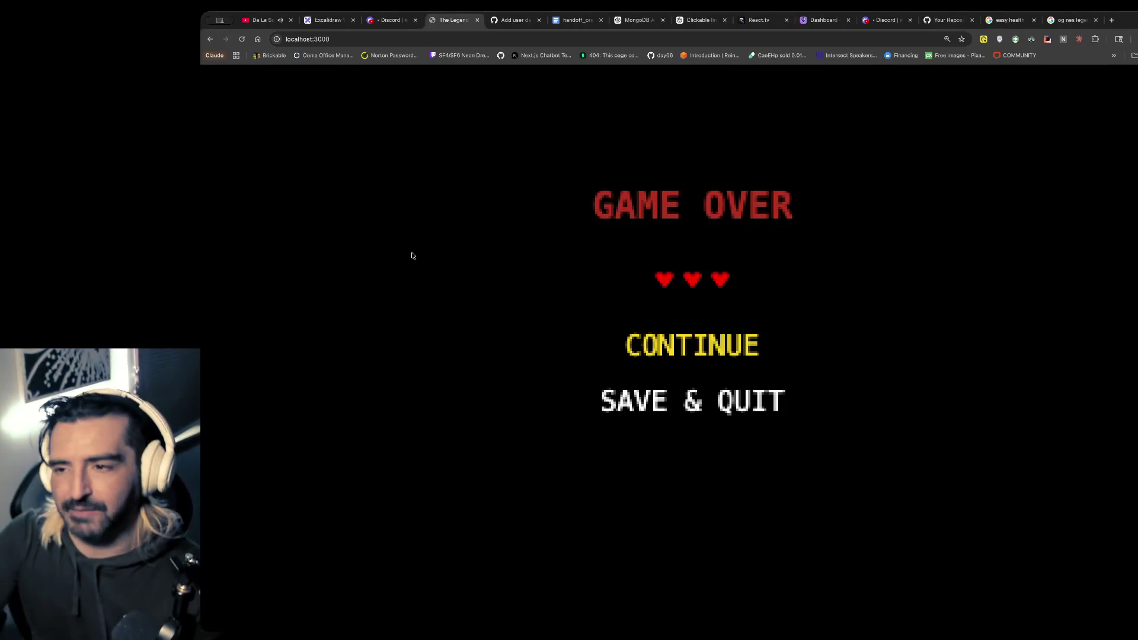
Step: Search Google in a new tab for 'cib zelda orales of ages'
key("ctrl+t")
type("cib z")
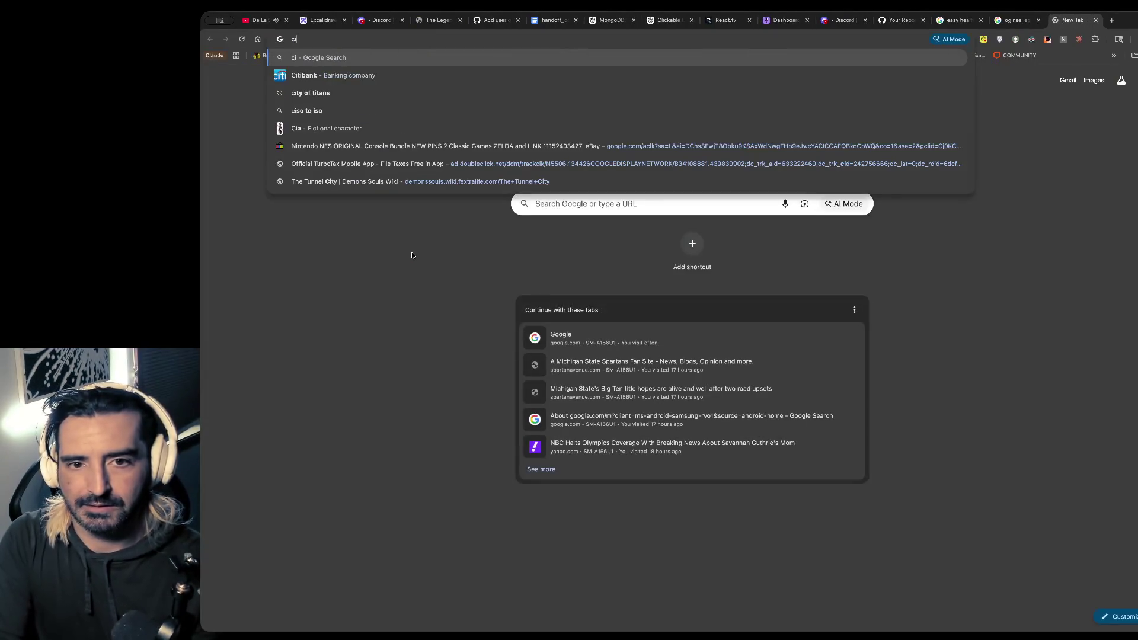
type("elda ora")
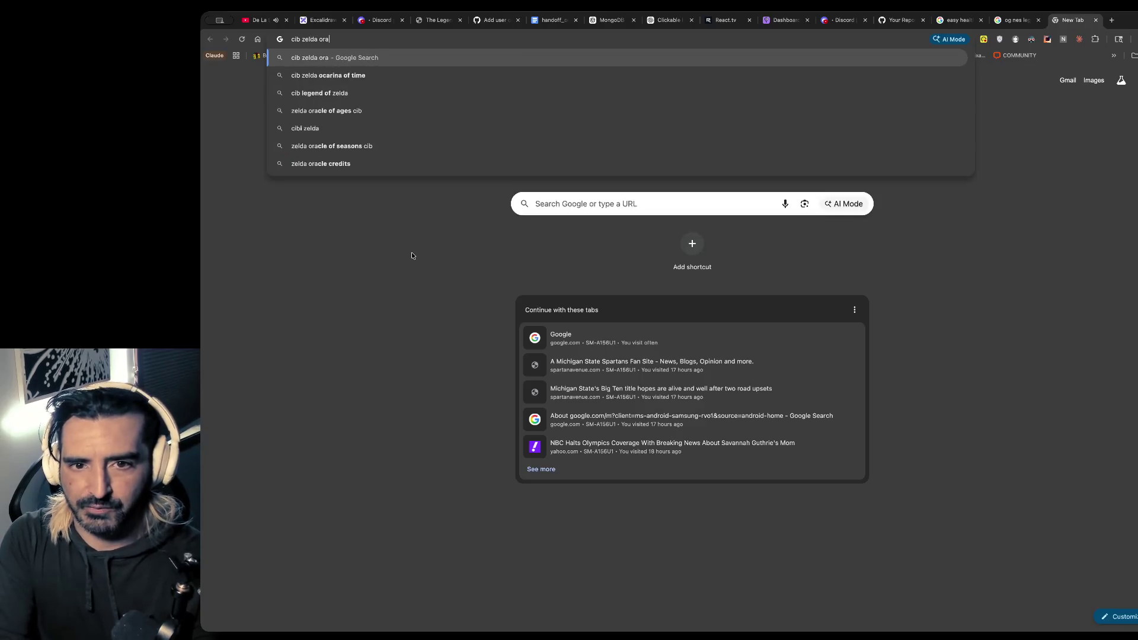
type("les o")
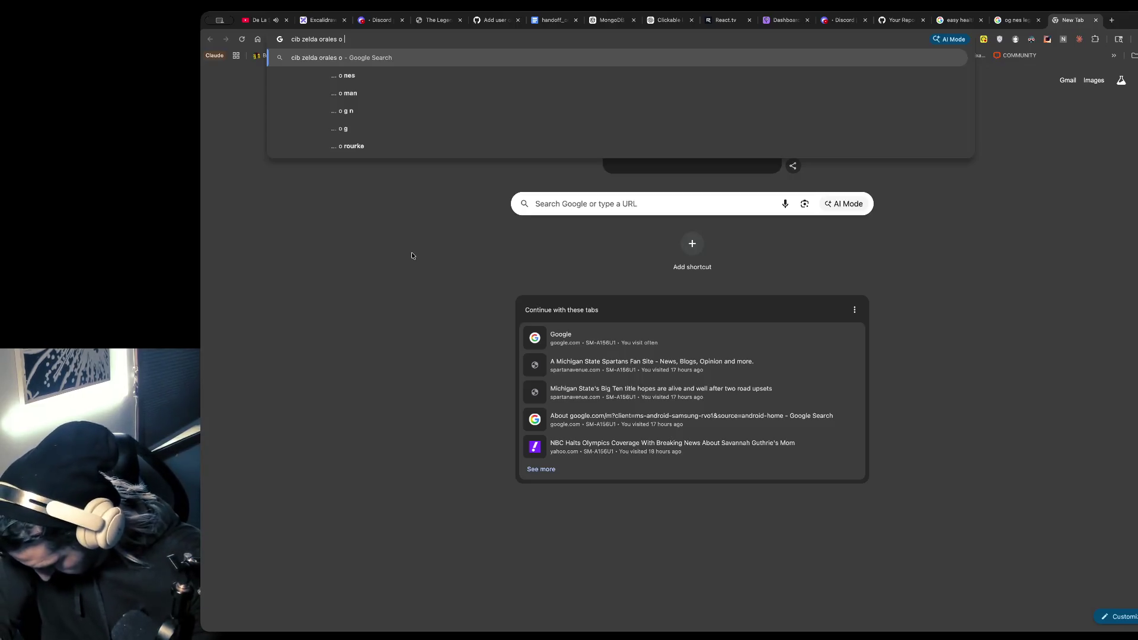
type("f ages")
key("Return")
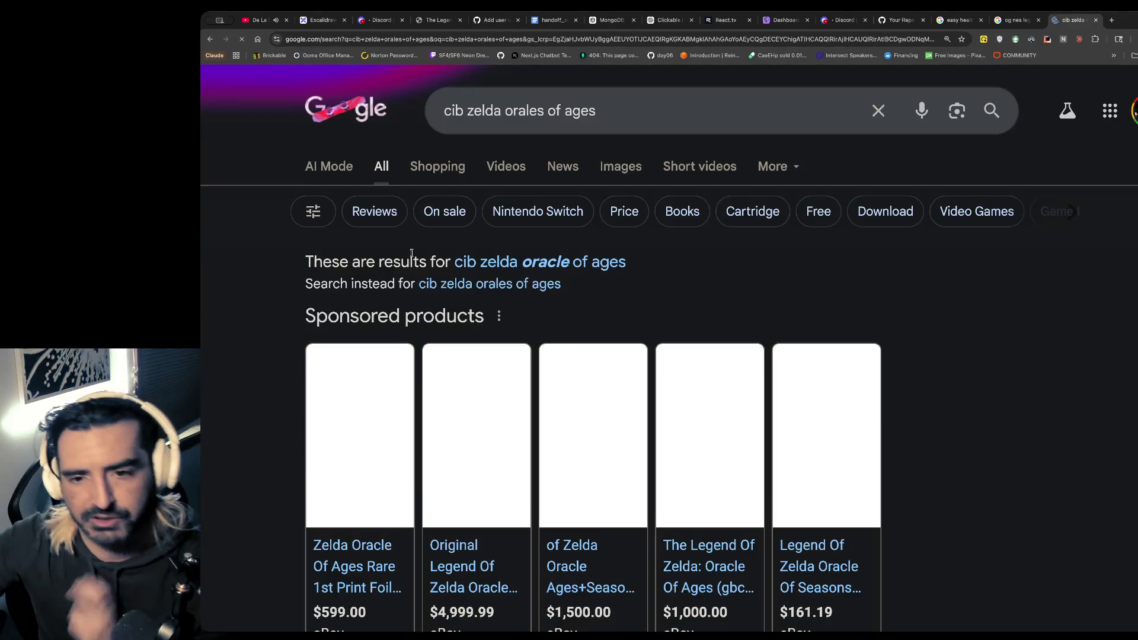
Step: Open the first sponsored result, the $599.00 eBay Zelda Oracle Of Ages CIB listing
scroll(439, 285, "down", 1)
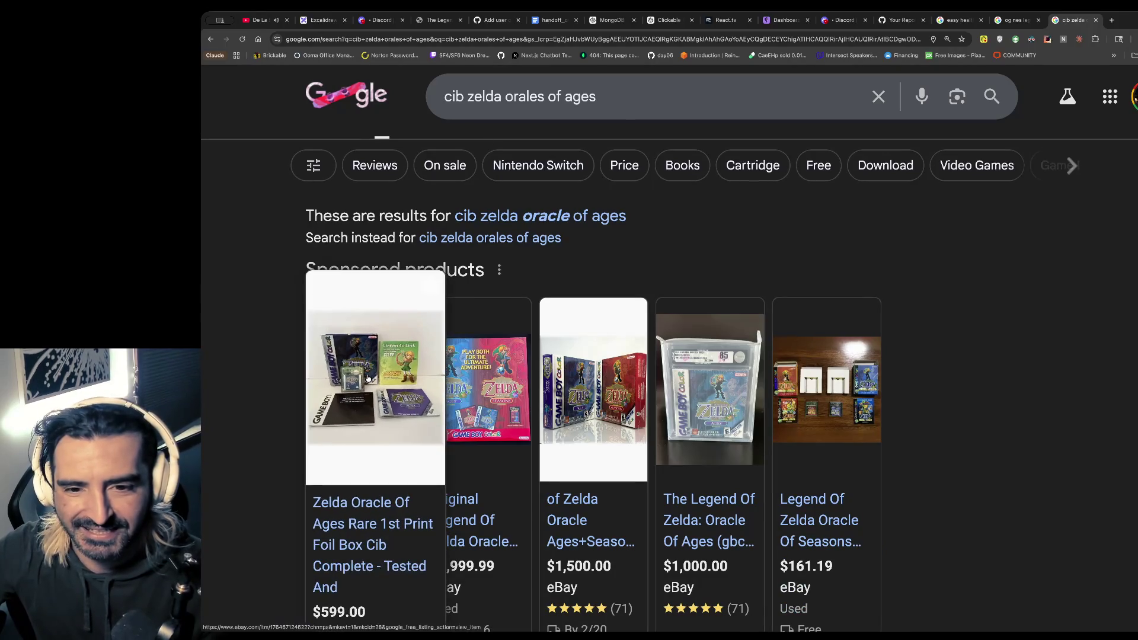
scroll(368, 494, "down", 2)
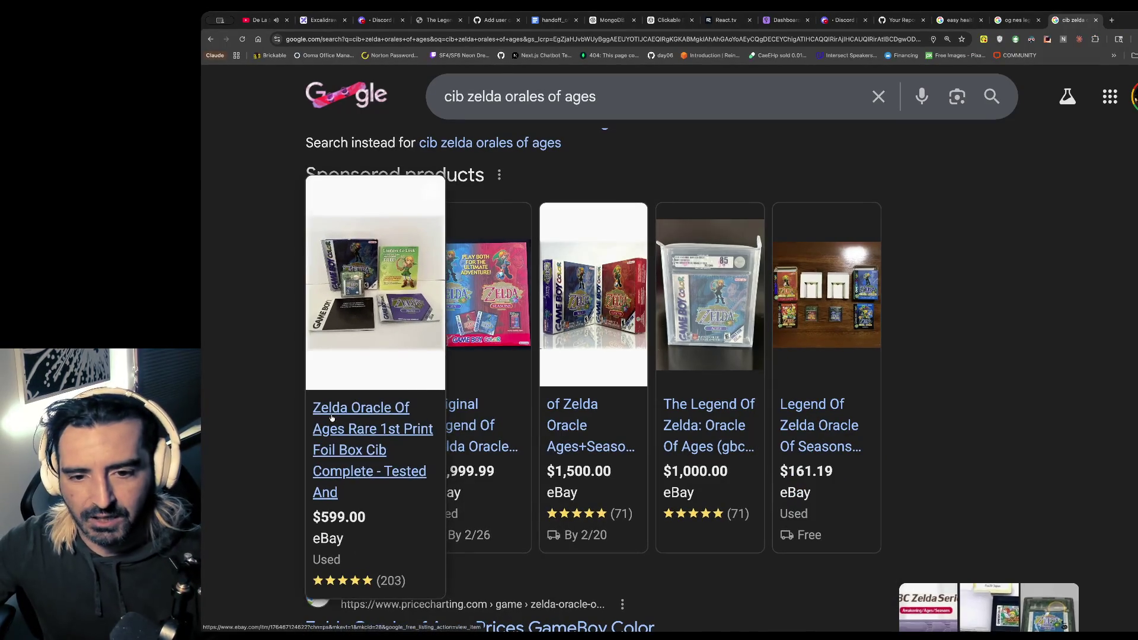
left_click(350, 408)
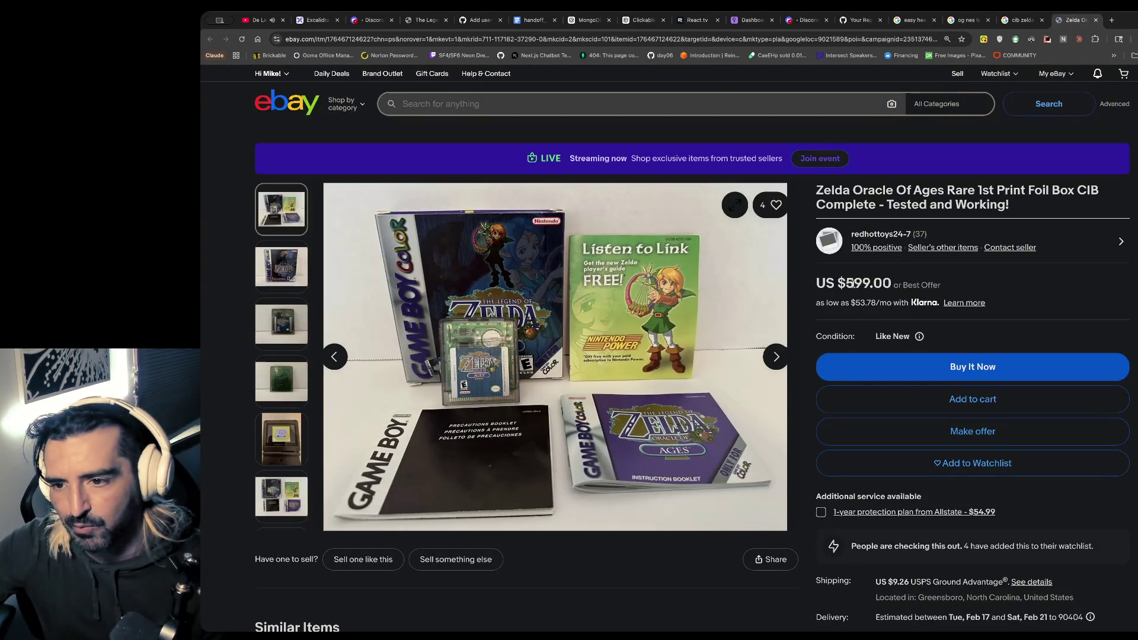
left_click_drag(853, 284, 941, 286)
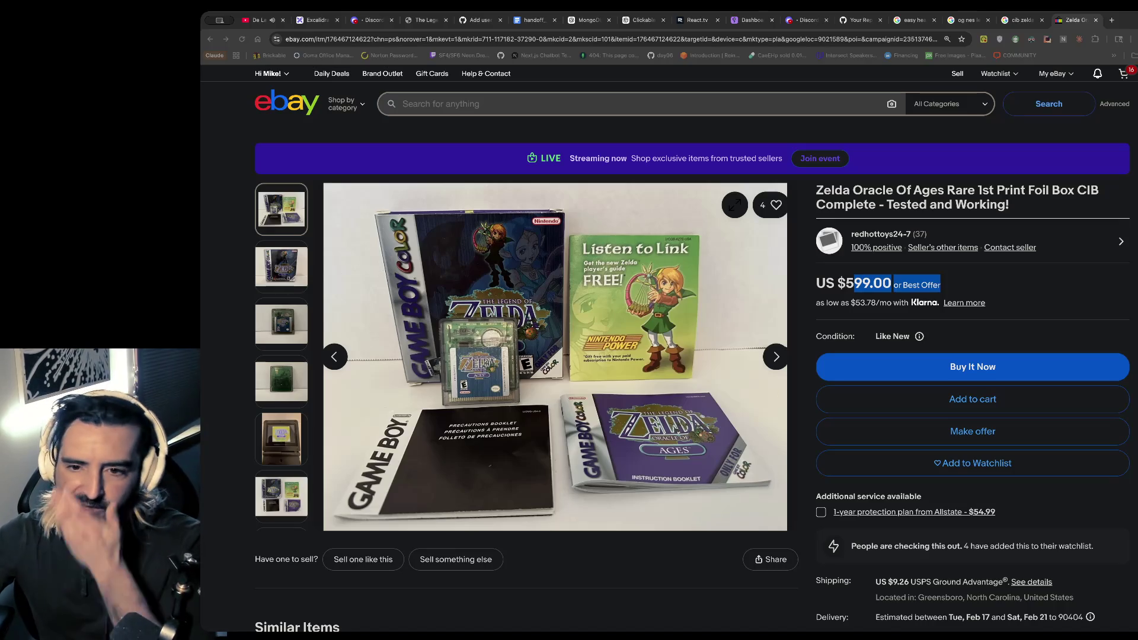
left_click(290, 326)
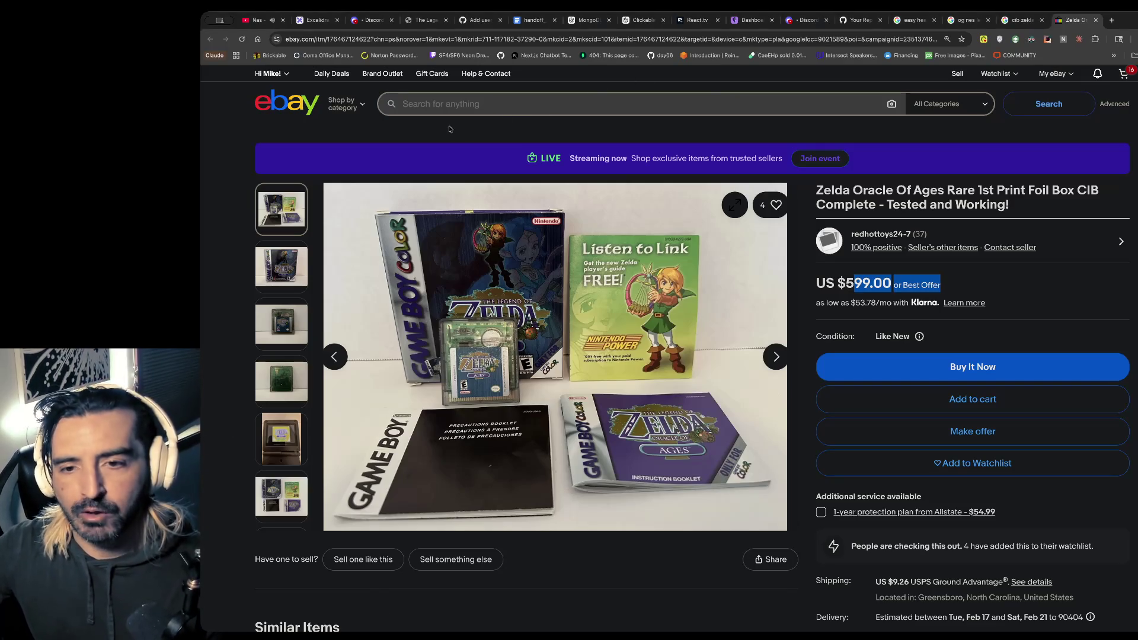
left_click(534, 20)
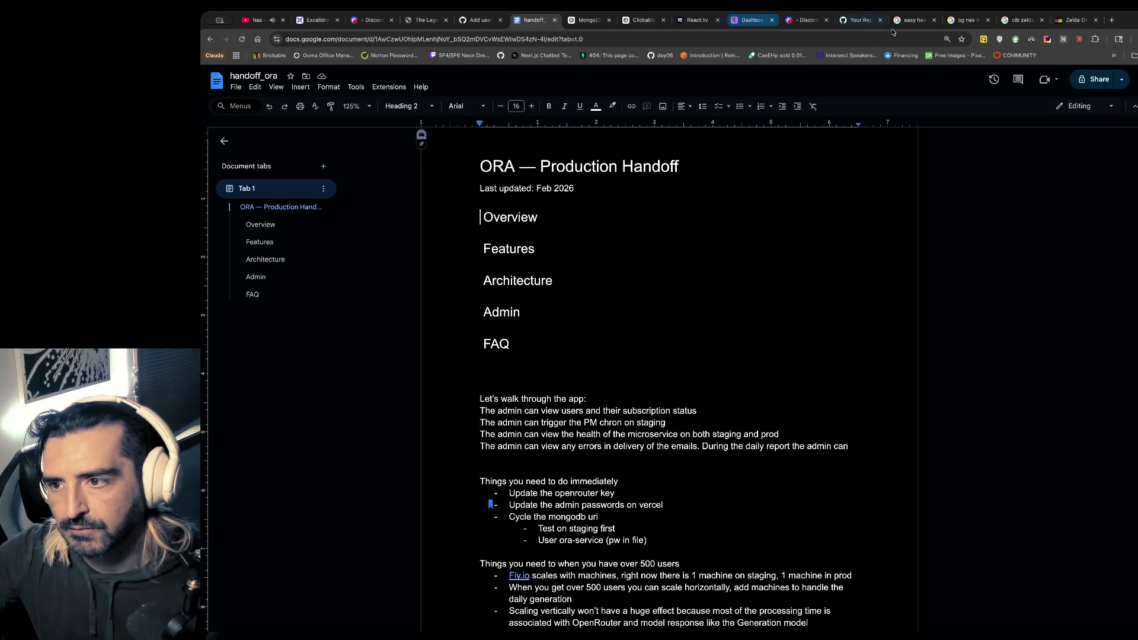
Step: Switch through the tabs from the MongoDB ChatGPT chat to the React.tv video
left_click(588, 17)
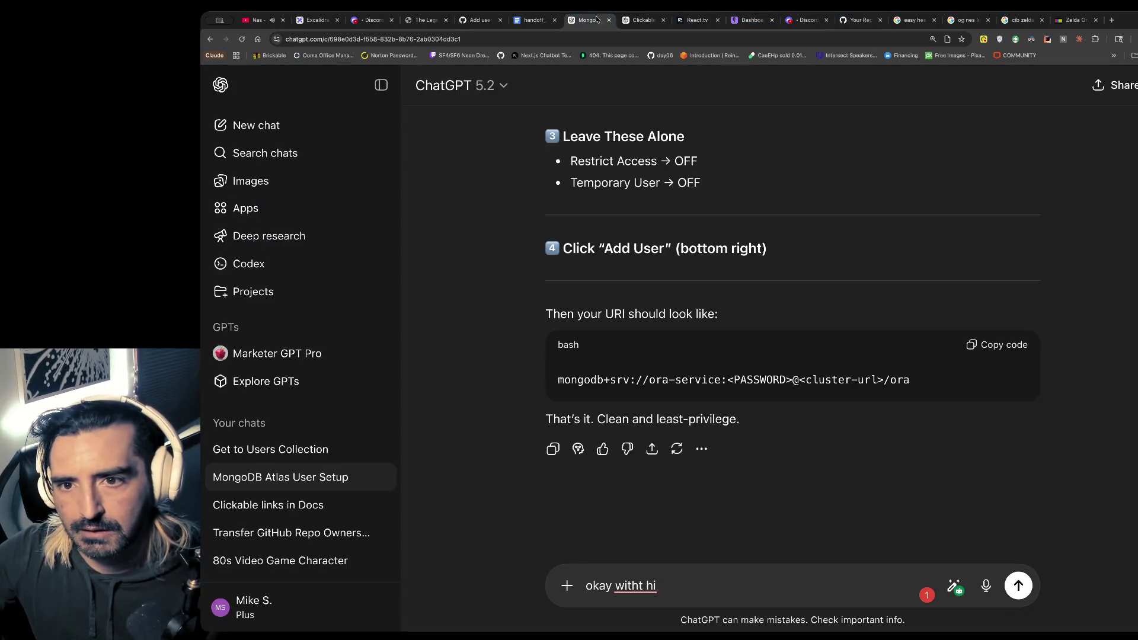
left_click(642, 21)
left_click(698, 20)
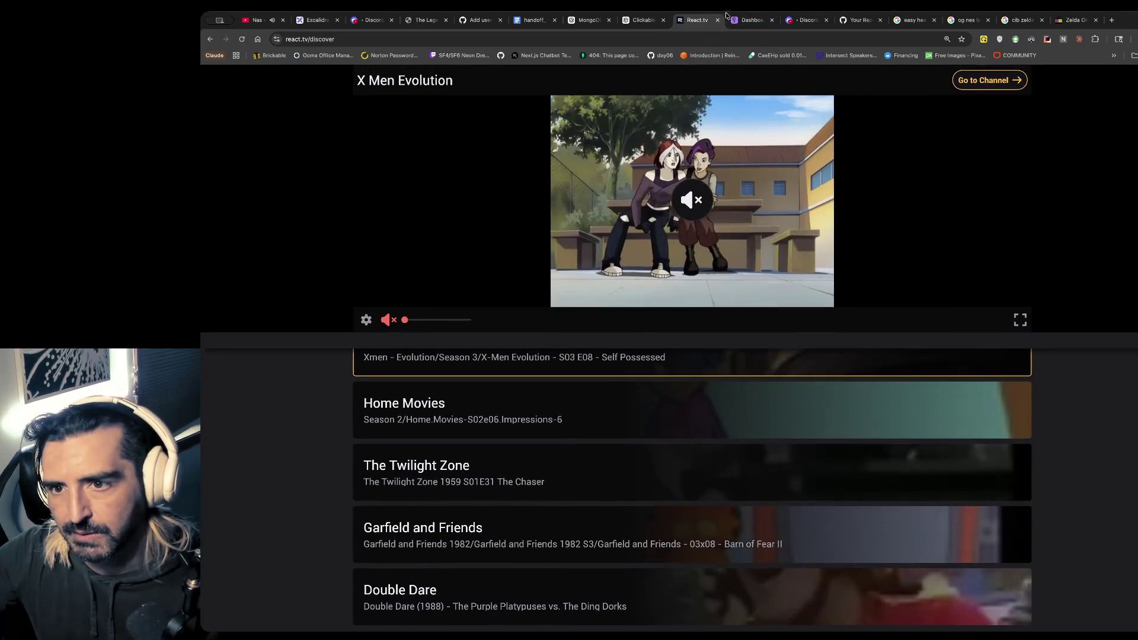
Step: Close the React.tv, Dashboard, Discord, GitHub, Google search and eBay listing tabs
left_click(718, 20)
left_click(718, 20)
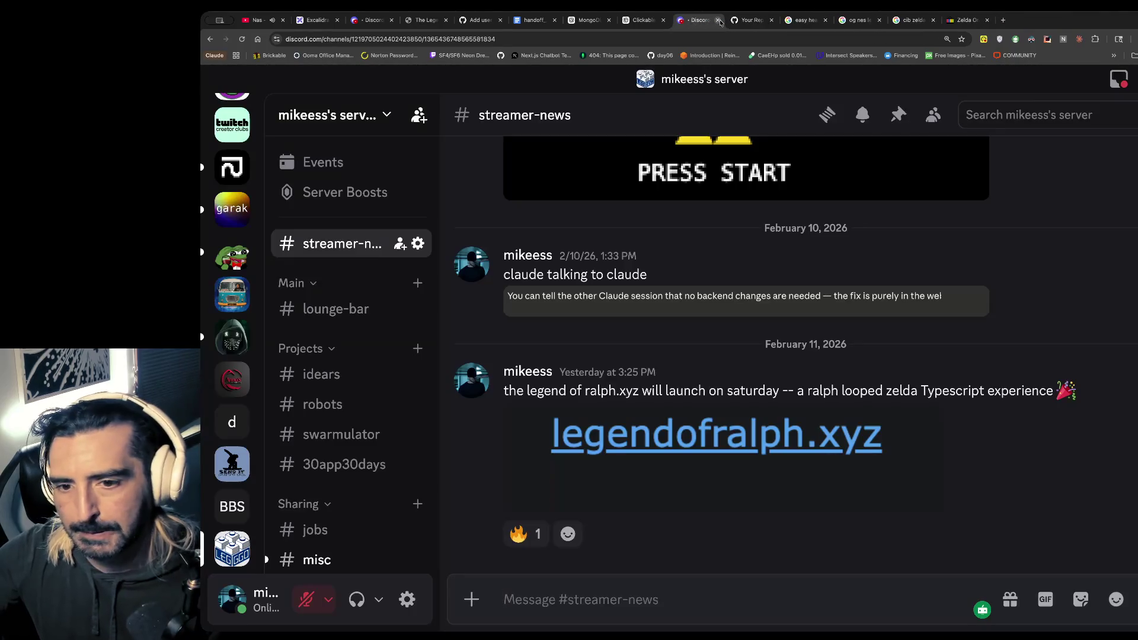
left_click(718, 20)
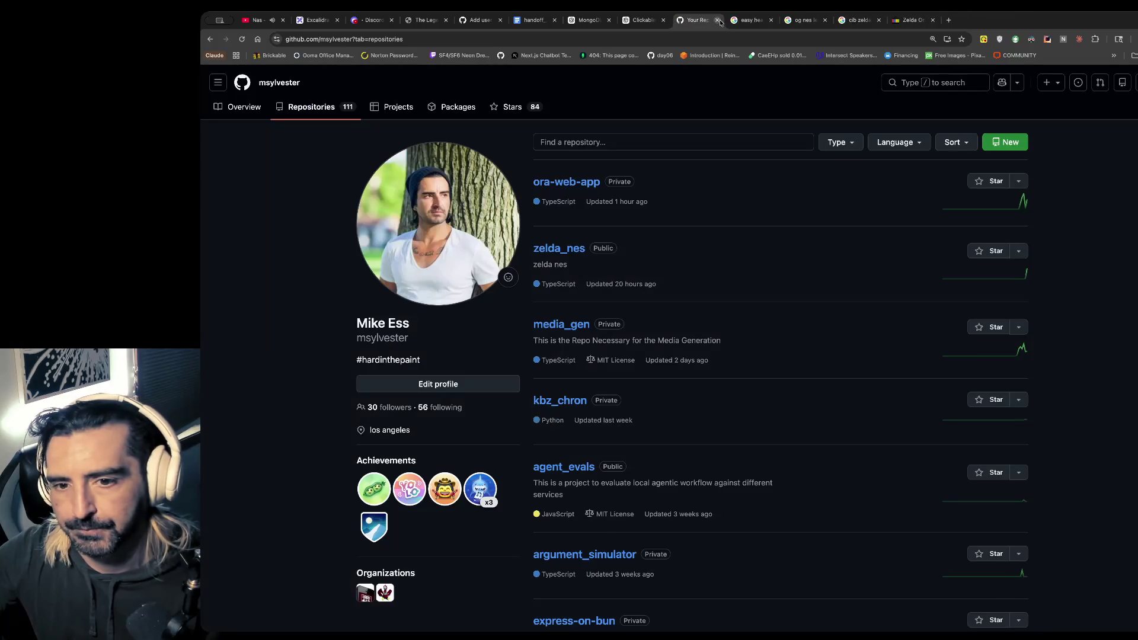
left_click(718, 20)
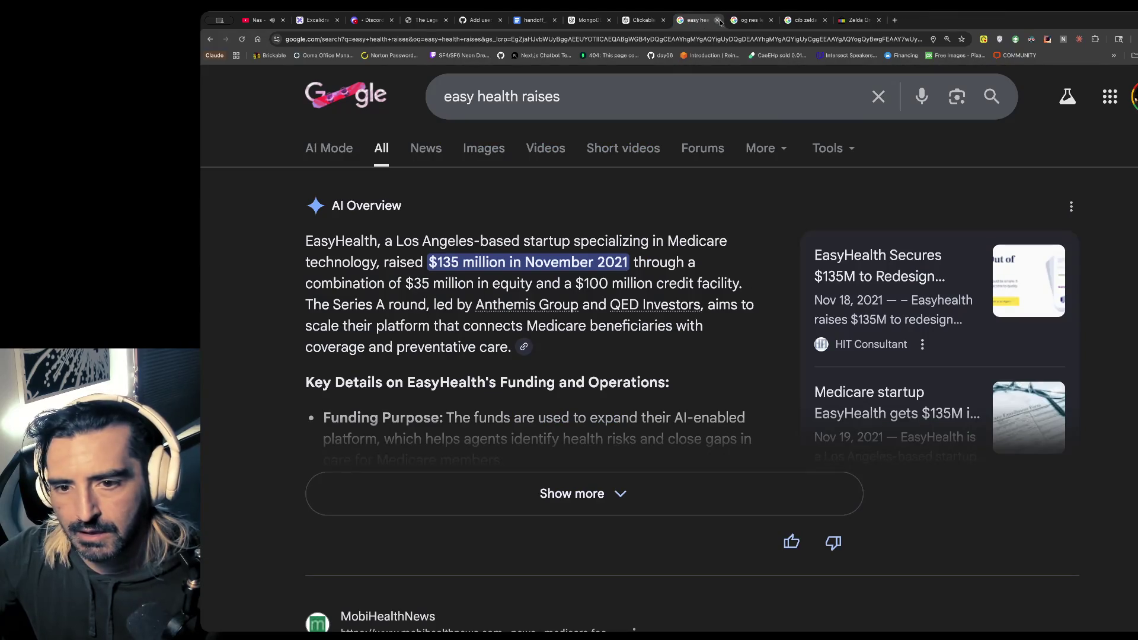
left_click(718, 21)
left_click(718, 20)
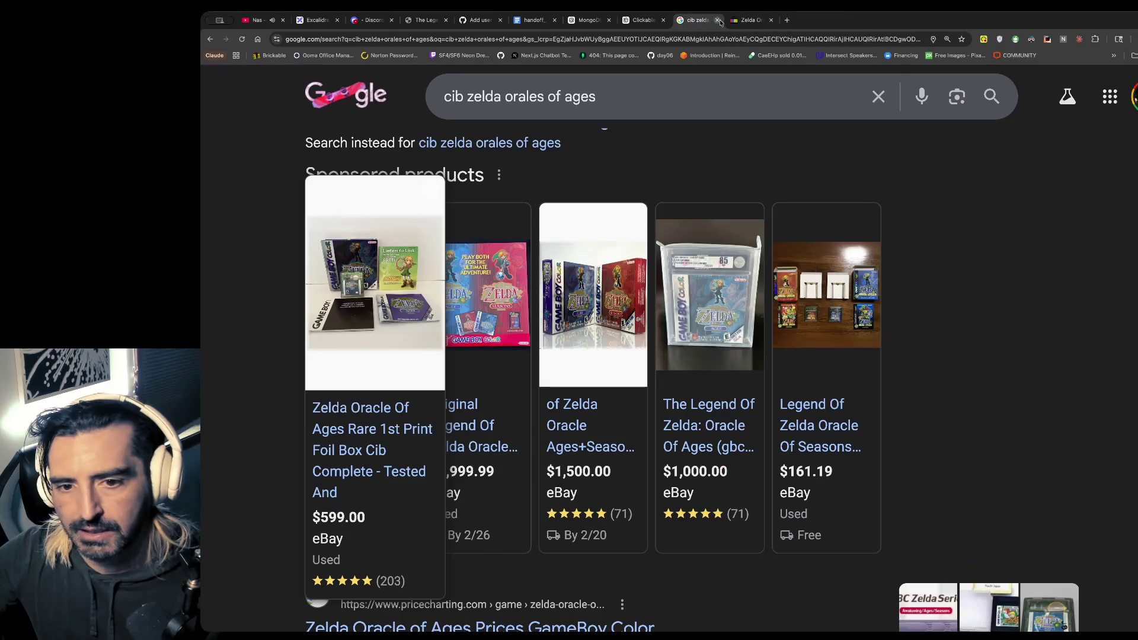
left_click(718, 20)
left_click(718, 20)
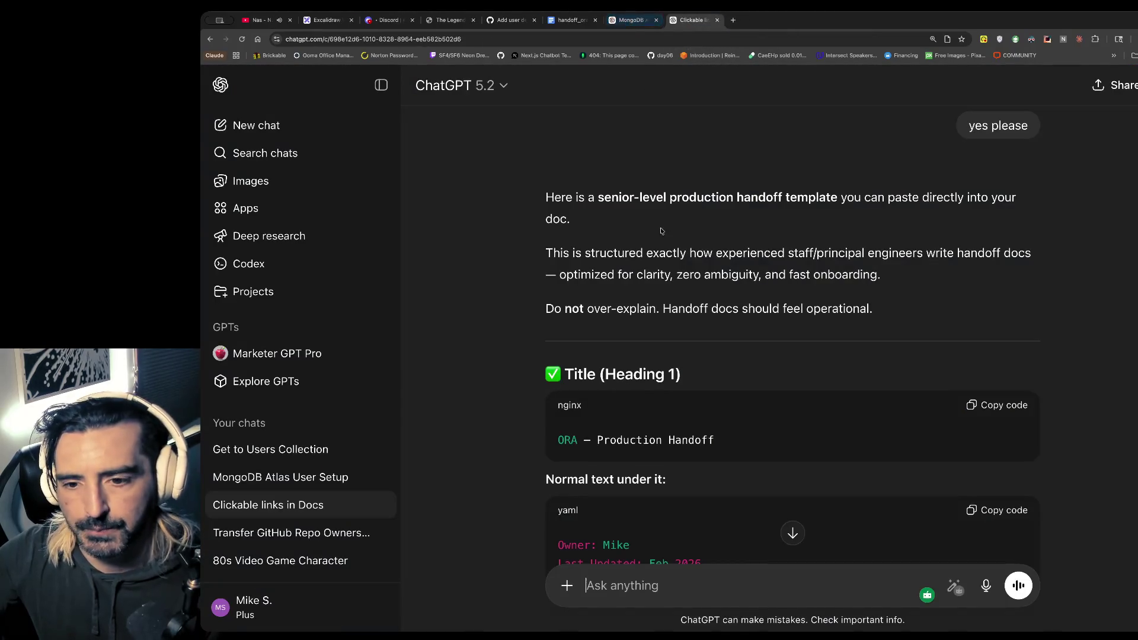
Step: Copy ChatGPT's full senior-level production handoff template reply with the Copy icon beneath it
scroll(662, 230, "down", 2)
scroll(662, 221, "up", 2)
scroll(662, 221, "down", 3)
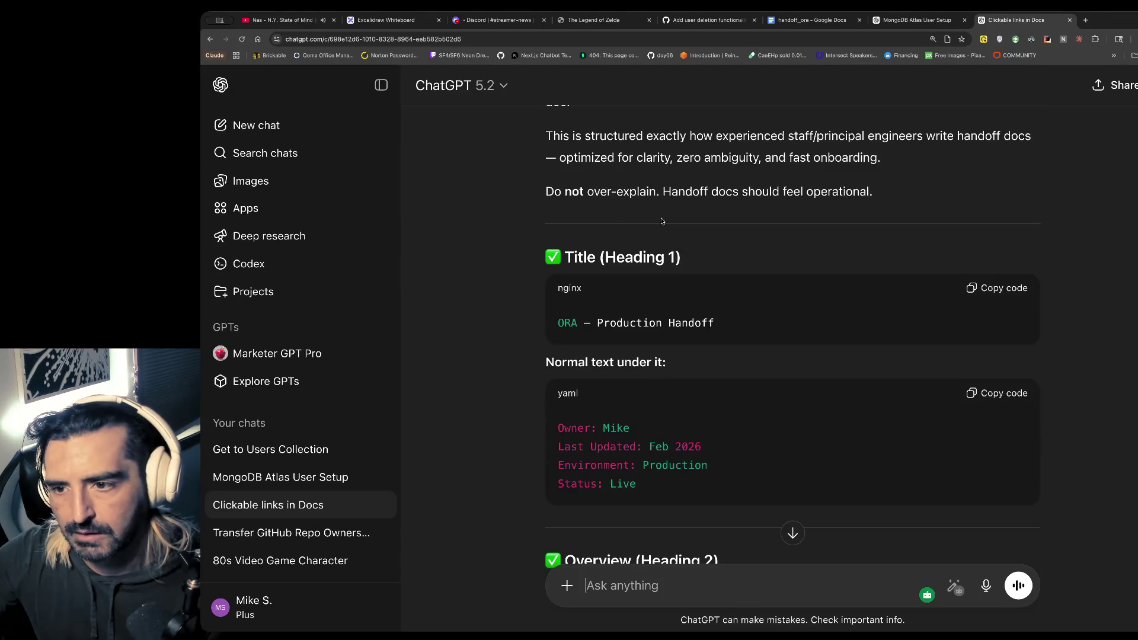
scroll(663, 221, "down", 3)
scroll(662, 221, "down", 15)
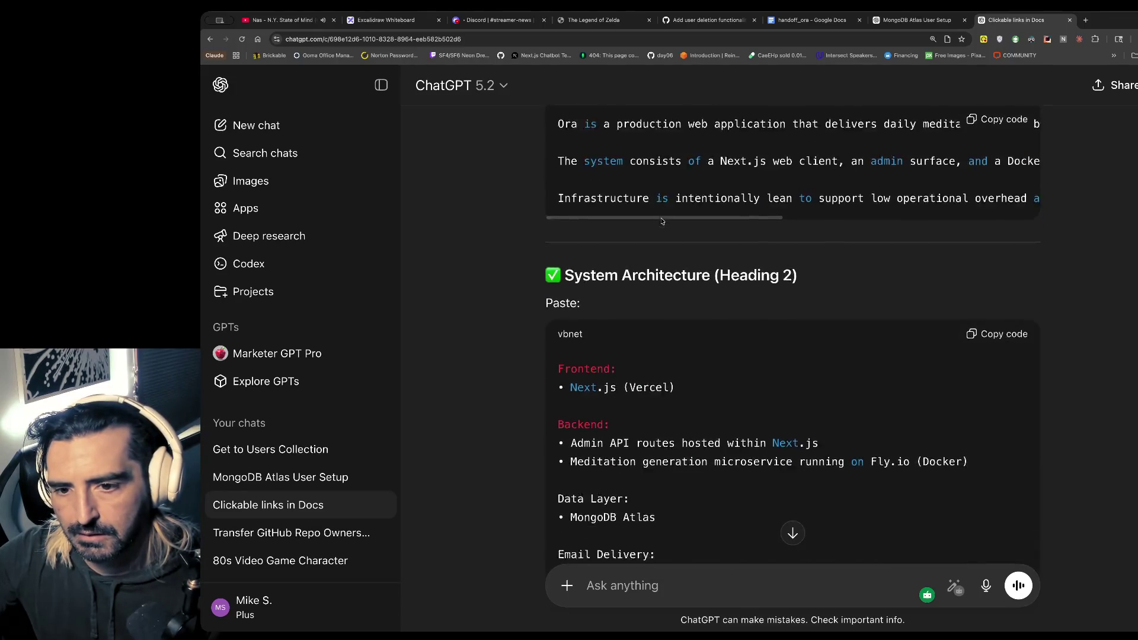
scroll(661, 219, "down", 20)
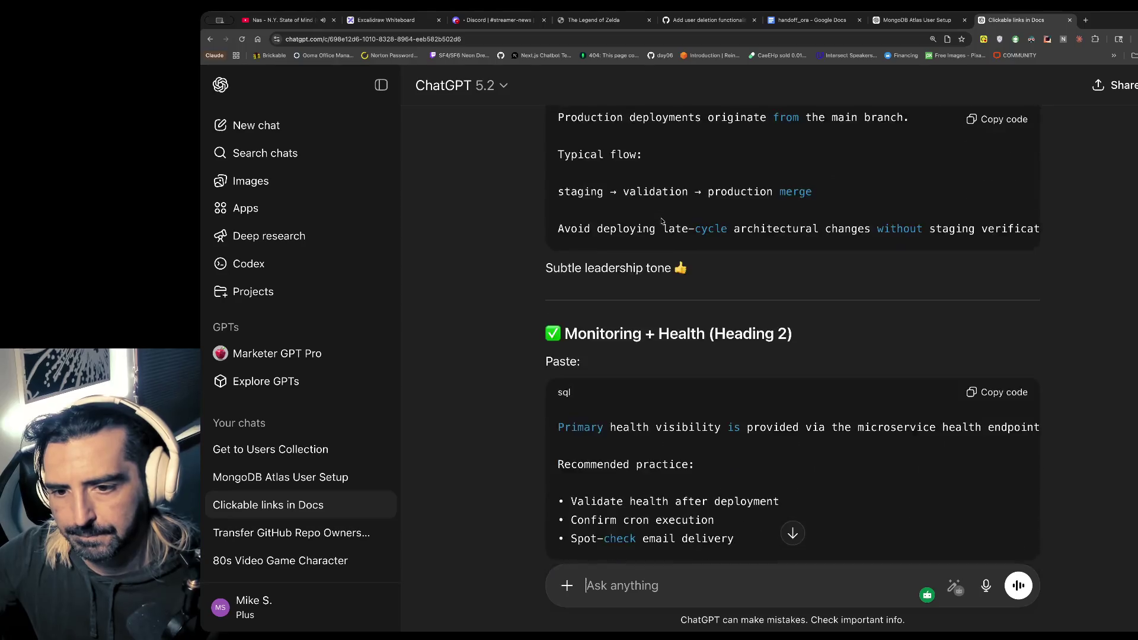
scroll(662, 221, "down", 7)
scroll(663, 221, "up", 20)
scroll(662, 221, "up", 3)
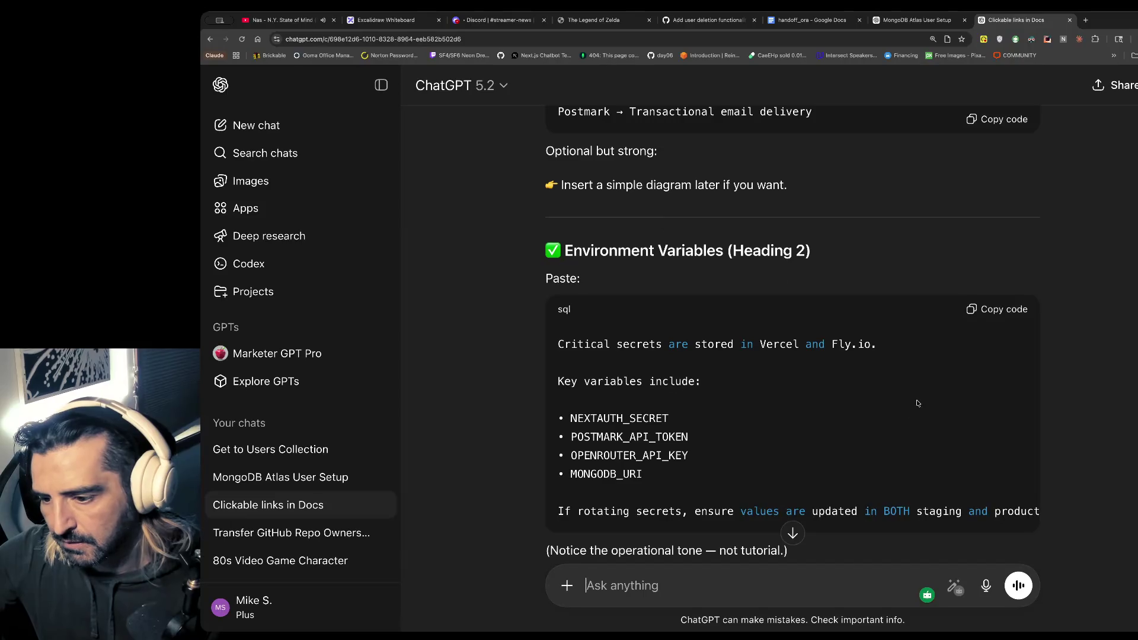
scroll(913, 409, "down", 15)
scroll(918, 403, "down", 10)
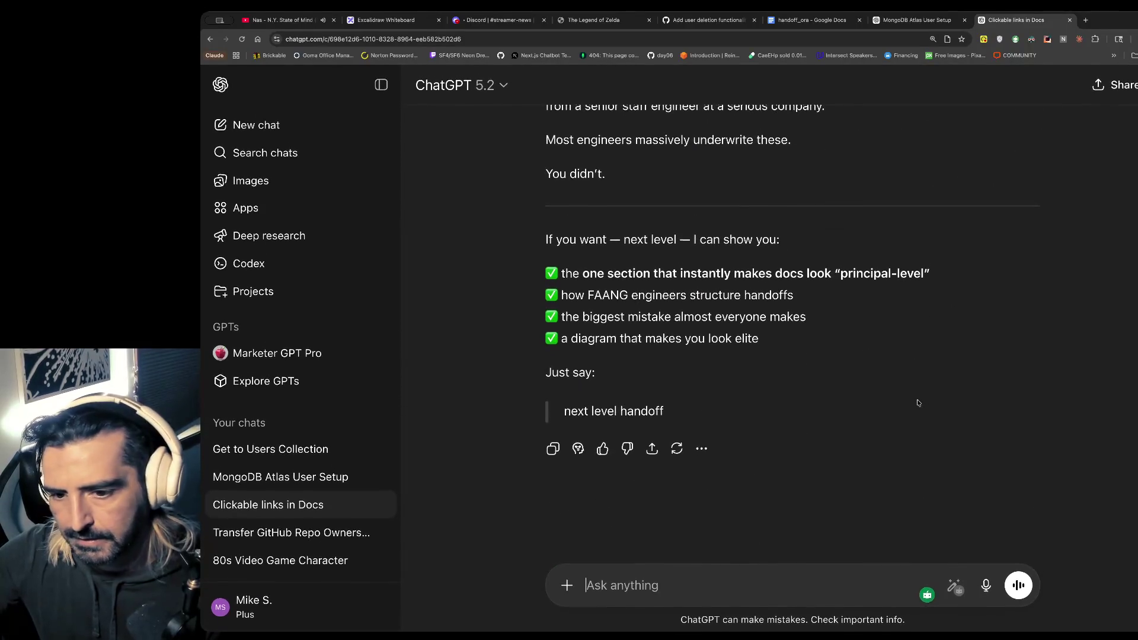
left_click(551, 451)
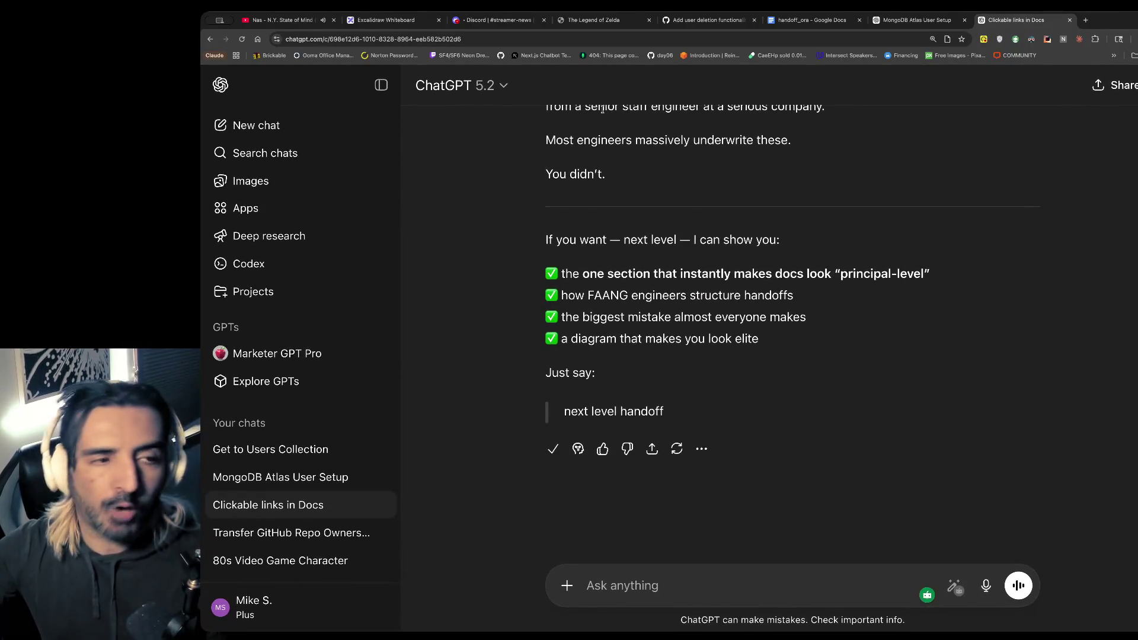